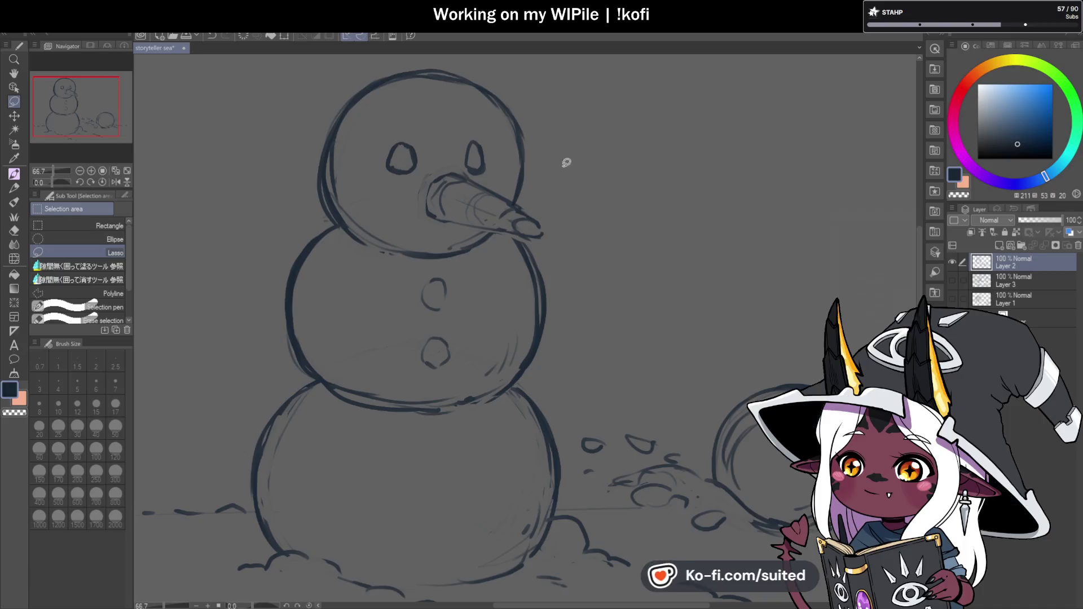
- Lasso the eyes and carrot nose, shrink them slightly and shift them a little right
{"action": "mouse_move", "coordinate": [403, 200]}
{"action": "left_mouse_down"}
{"action": "mouse_move", "coordinate": [483, 138]}
{"action": "mouse_move", "coordinate": [514, 192]}
{"action": "mouse_move", "coordinate": [550, 204]}
{"action": "left_mouse_up"}
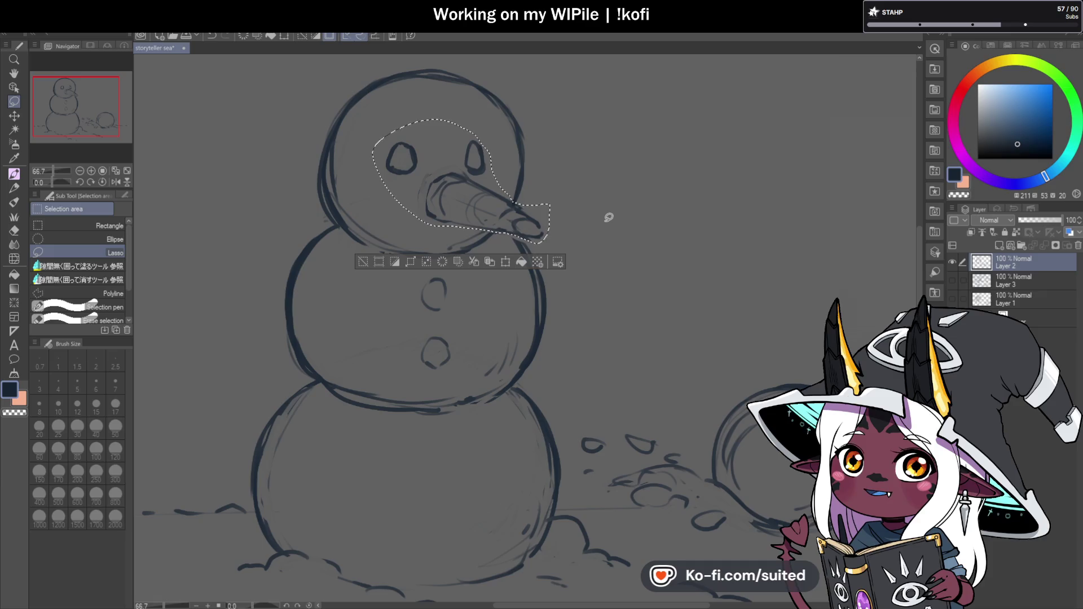
{"action": "key", "text": "ctrl+t"}
{"action": "left_click_drag", "start_coordinate": [550, 120], "coordinate": [531, 137]}
{"action": "left_click_drag", "start_coordinate": [500, 201], "coordinate": [515, 199]}
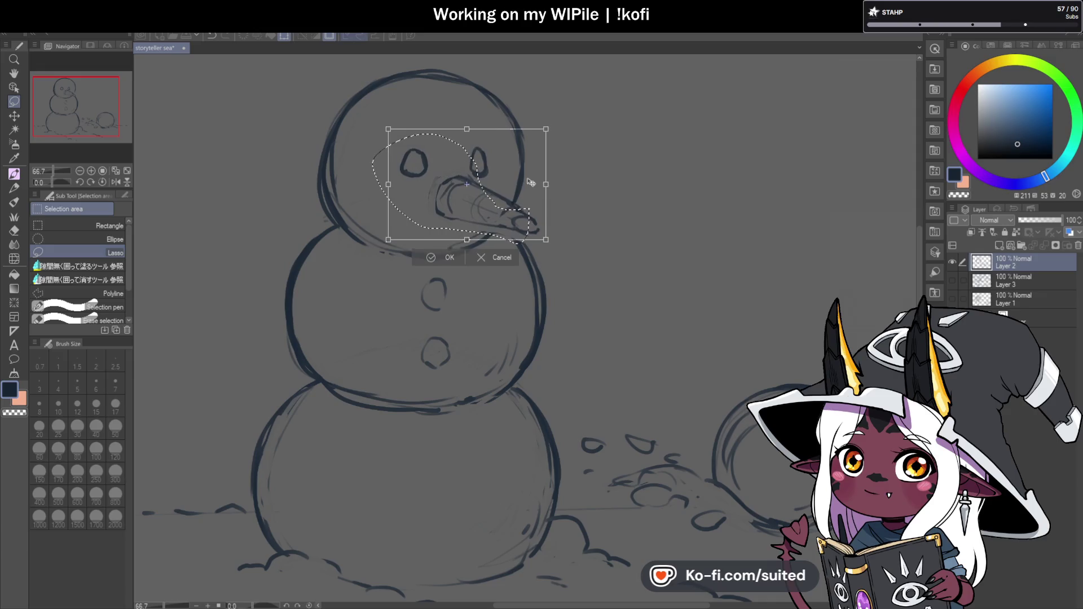
{"action": "key", "text": "Return"}
{"action": "key", "text": "ctrl+d"}
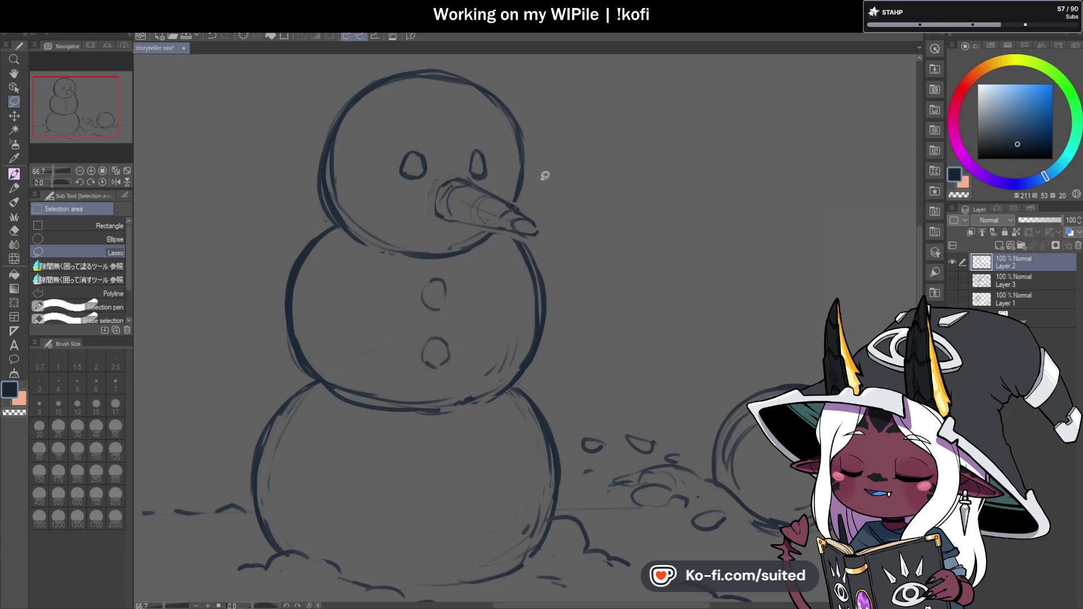
- Lasso the whole snowman head, scale it down and move it down onto the body
{"action": "mouse_move", "coordinate": [541, 181]}
{"action": "left_mouse_down"}
{"action": "mouse_move", "coordinate": [394, 122]}
{"action": "mouse_move", "coordinate": [365, 182]}
{"action": "mouse_move", "coordinate": [496, 237]}
{"action": "mouse_move", "coordinate": [343, 229]}
{"action": "left_mouse_up"}
{"action": "left_click_drag", "start_coordinate": [384, 54], "coordinate": [556, 140]}
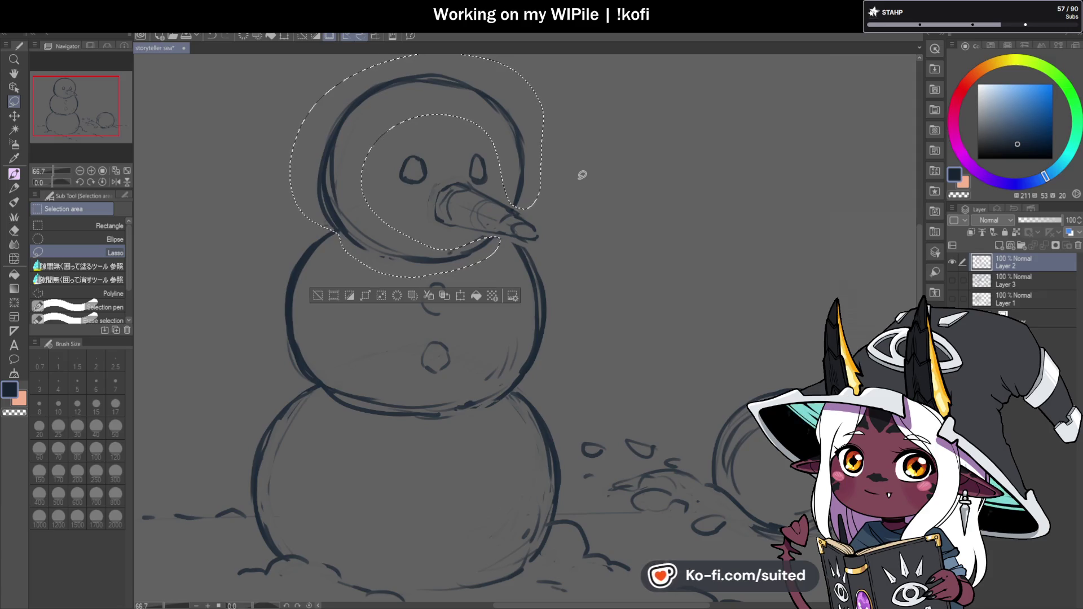
{"action": "key", "text": "ctrl+t"}
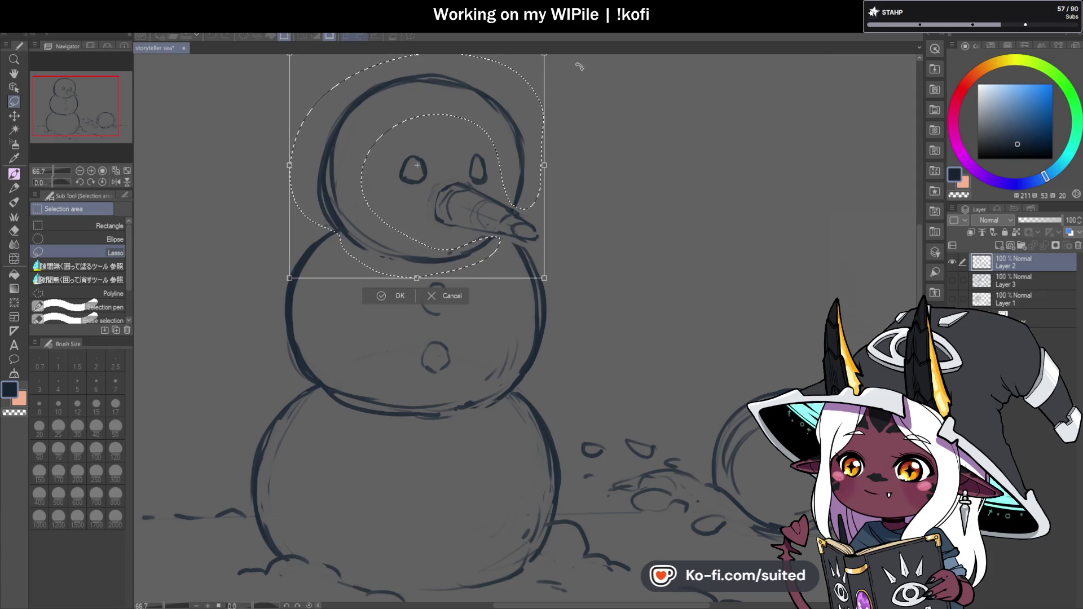
{"action": "left_click_drag", "start_coordinate": [544, 279], "coordinate": [515, 241]}
{"action": "left_click_drag", "start_coordinate": [463, 185], "coordinate": [480, 200]}
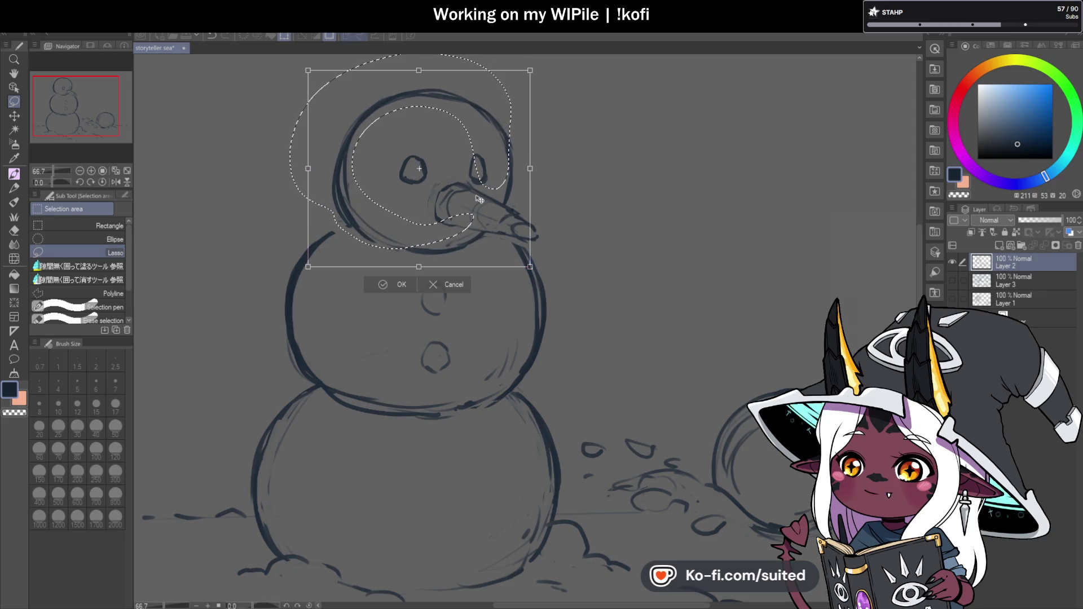
{"action": "left_click", "coordinate": [397, 283]}
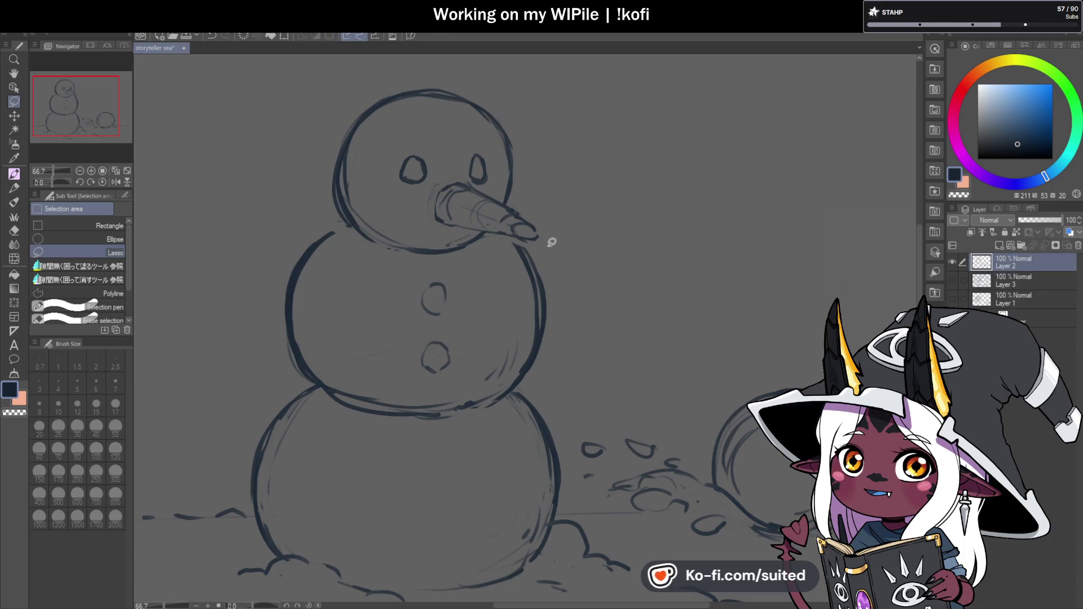
{"action": "key", "text": "b"}
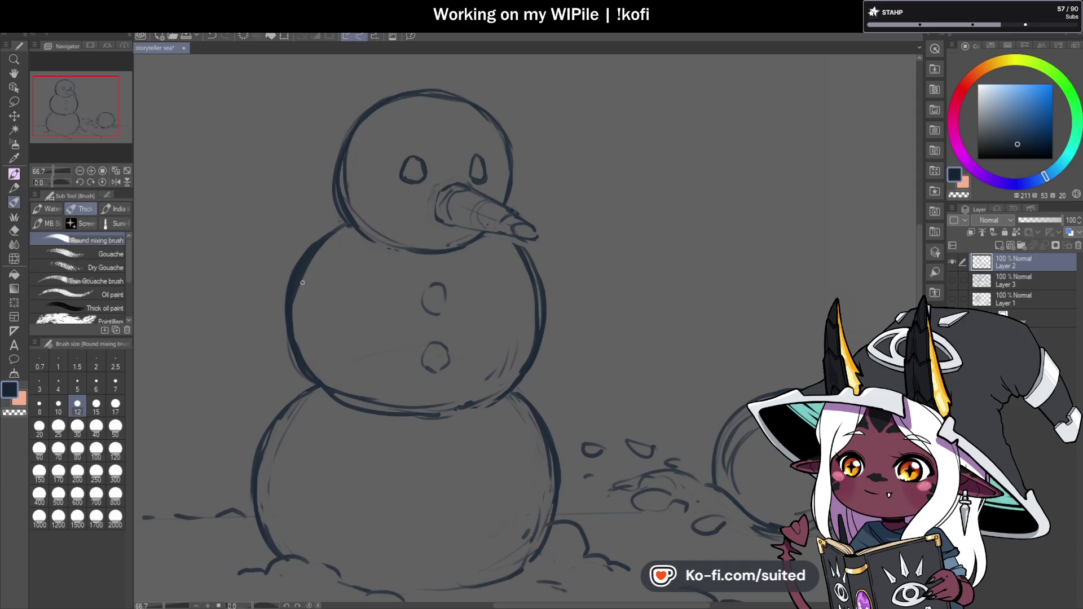
- Lighten the middle snowball's left and right edges with the transparent colour
{"action": "key", "text": "ctrl+z"}
{"action": "left_click_drag", "start_coordinate": [291, 278], "coordinate": [307, 380]}
{"action": "mouse_move", "coordinate": [540, 290]}
{"action": "left_mouse_down"}
{"action": "mouse_move", "coordinate": [536, 369]}
{"action": "mouse_move", "coordinate": [533, 268]}
{"action": "mouse_move", "coordinate": [516, 248]}
{"action": "left_mouse_up"}
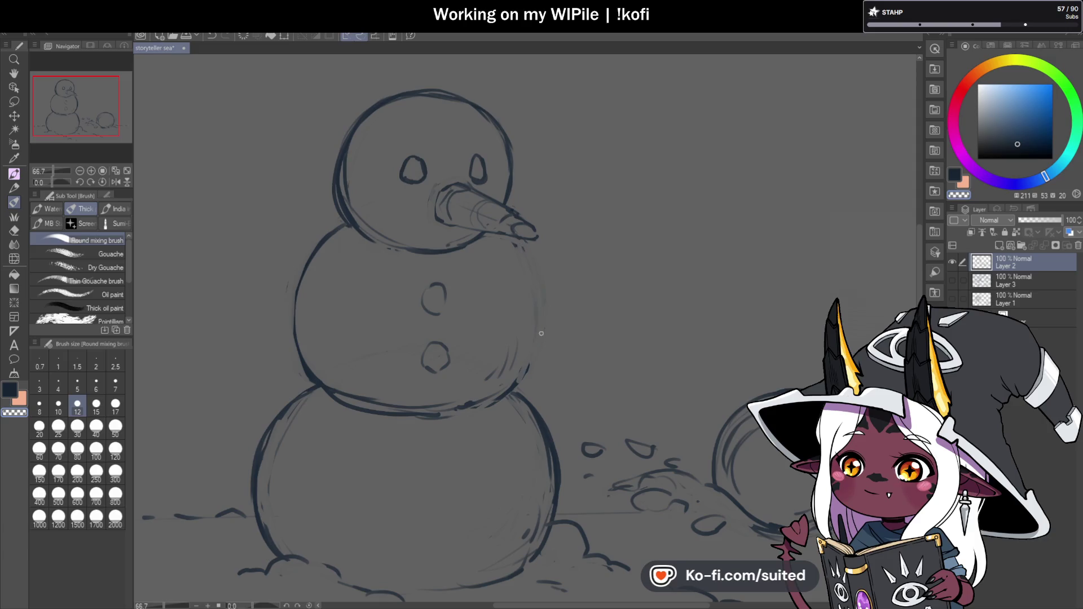
{"action": "key", "text": "c"}
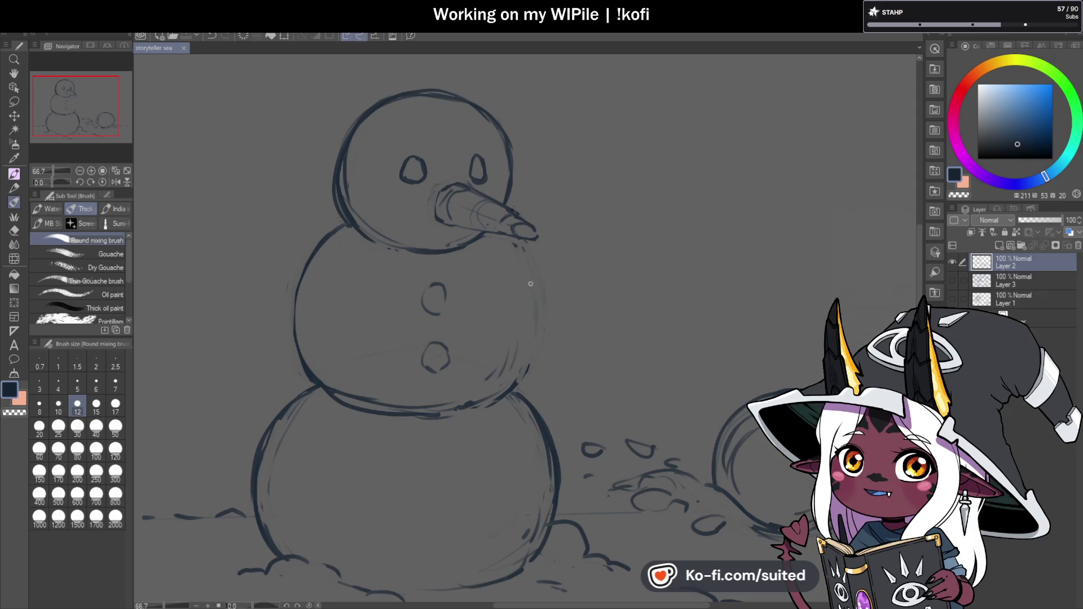
- Redraw the edge below the carrot and thicken both sides of the middle snowball in dark blue
{"action": "left_click_drag", "start_coordinate": [499, 237], "coordinate": [524, 267]}
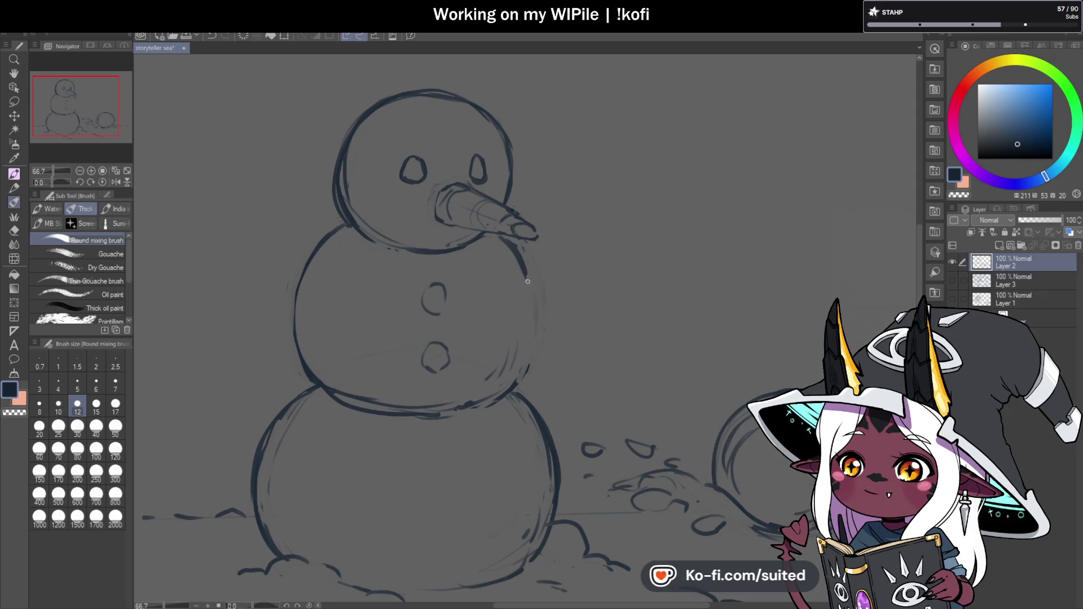
{"action": "left_click_drag", "start_coordinate": [491, 394], "coordinate": [530, 294]}
{"action": "left_click_drag", "start_coordinate": [309, 321], "coordinate": [301, 372]}
{"action": "left_click_drag", "start_coordinate": [307, 293], "coordinate": [351, 225]}
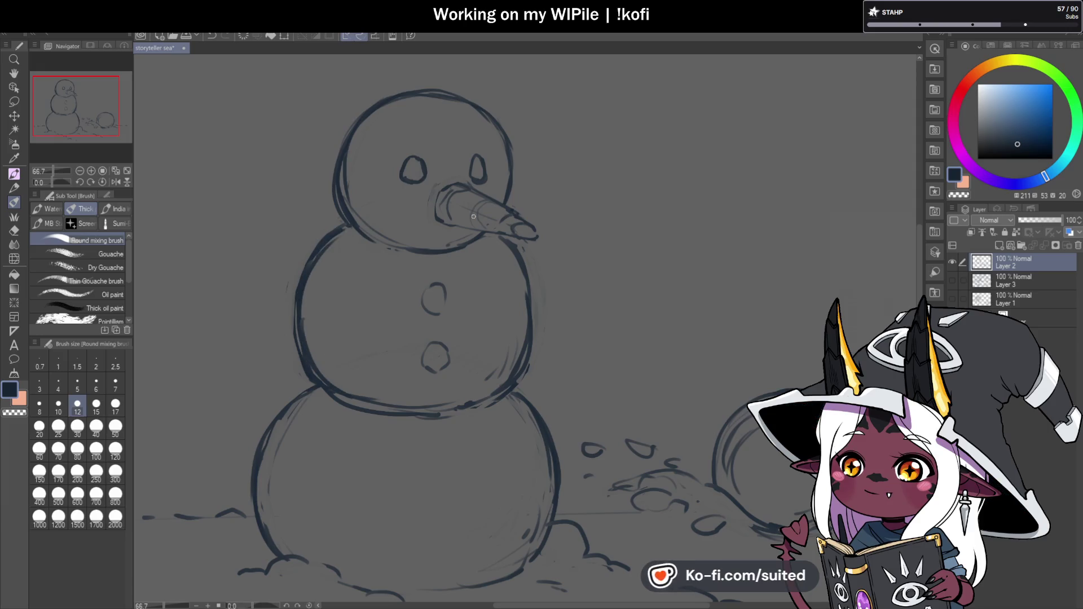
{"action": "scroll", "coordinate": [545, 299], "scroll_direction": "down", "scroll_amount": 2}
{"action": "scroll", "coordinate": [544, 299], "scroll_direction": "up", "scroll_amount": 2}
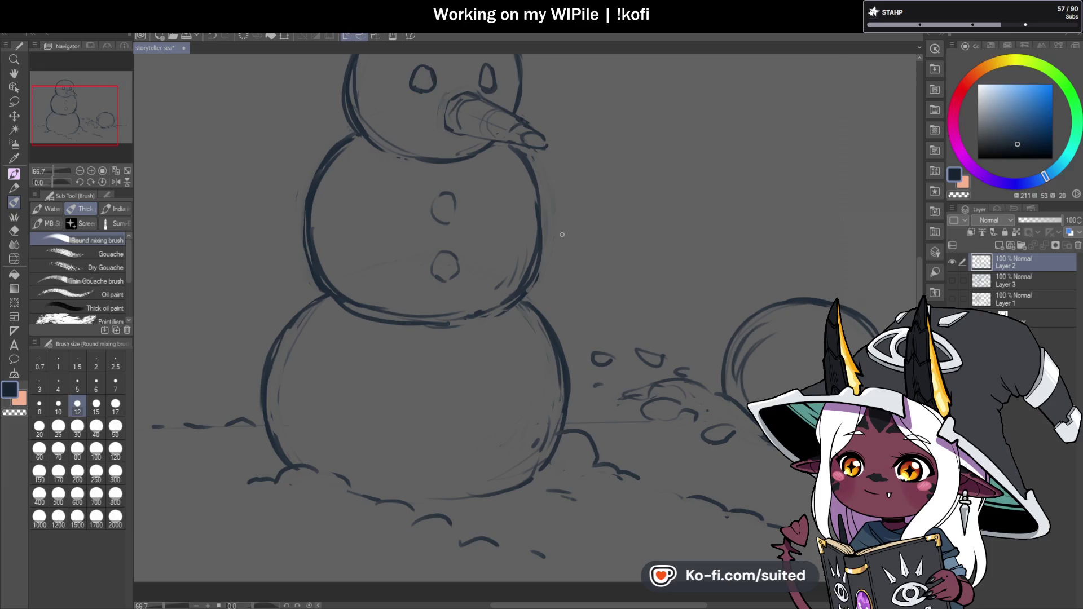
- Erase part of the bottom snowball's lower-right outline, save, and darken its lower-left outline
{"action": "key", "text": "c"}
{"action": "left_click_drag", "start_coordinate": [537, 288], "coordinate": [549, 346]}
{"action": "key", "text": "c"}
{"action": "key", "text": "ctrl+s"}
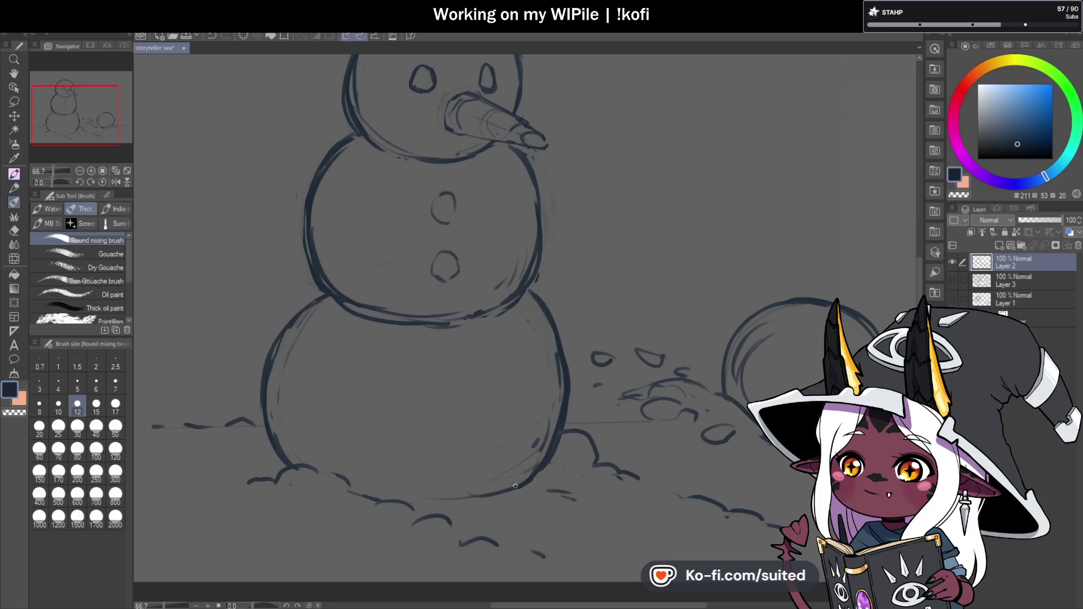
{"action": "left_click_drag", "start_coordinate": [281, 457], "coordinate": [268, 381]}
- Erase a short stretch of the lower outline and return to the dark drawing colour
{"action": "key", "text": "c"}
{"action": "left_click_drag", "start_coordinate": [313, 301], "coordinate": [296, 335]}
{"action": "key", "text": "c"}
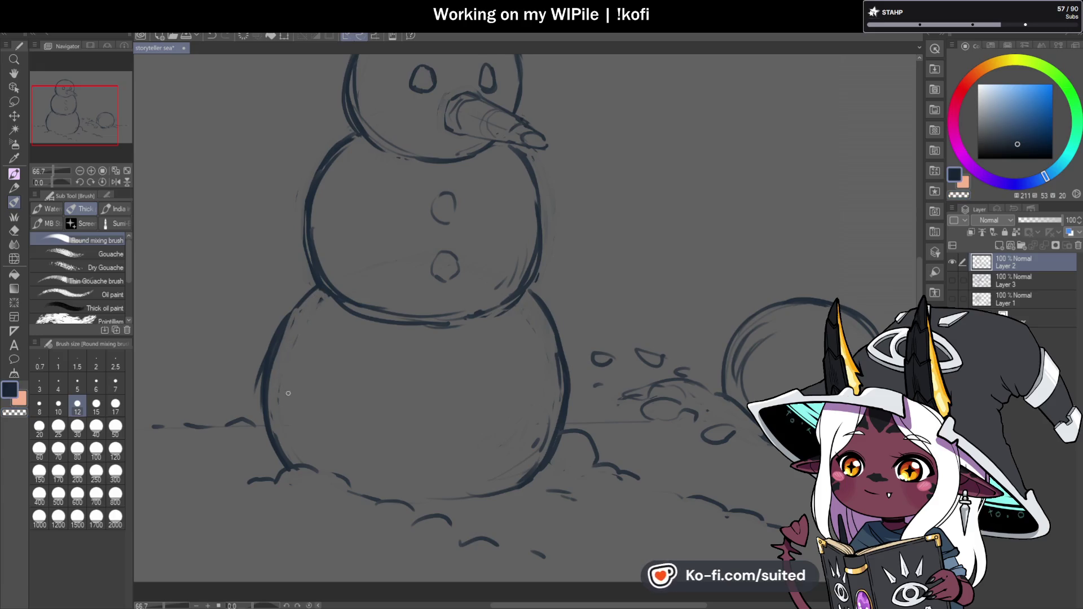
{"action": "scroll", "coordinate": [445, 386], "scroll_direction": "down", "scroll_amount": 2}
{"action": "scroll", "coordinate": [444, 222], "scroll_direction": "up", "scroll_amount": 2}
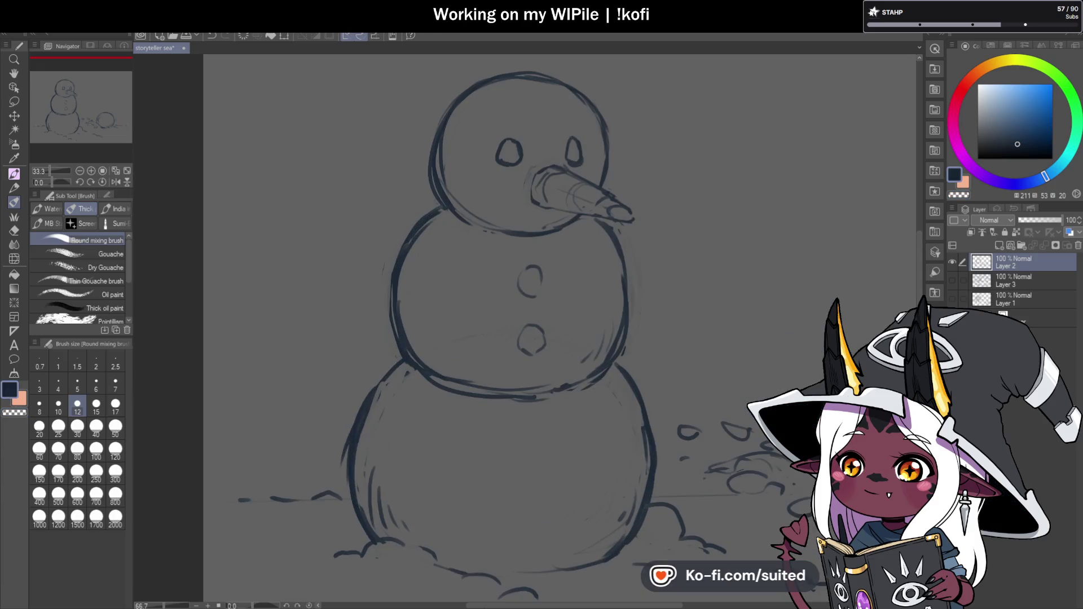
{"action": "scroll", "coordinate": [615, 313], "scroll_direction": "down", "scroll_amount": 2}
{"action": "scroll", "coordinate": [636, 340], "scroll_direction": "up", "scroll_amount": 1}
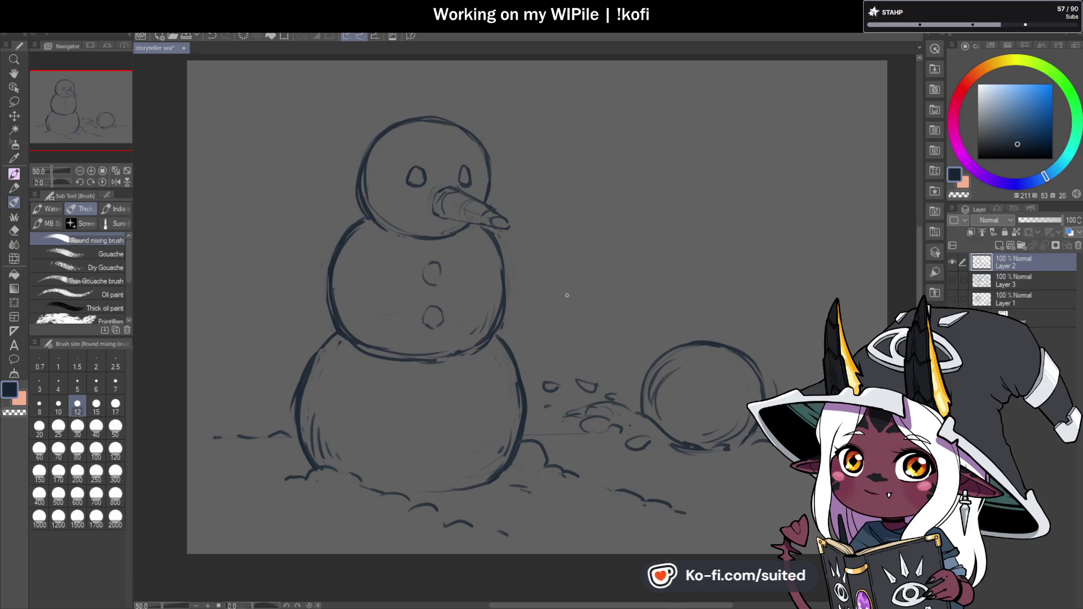
{"action": "key", "text": "m"}
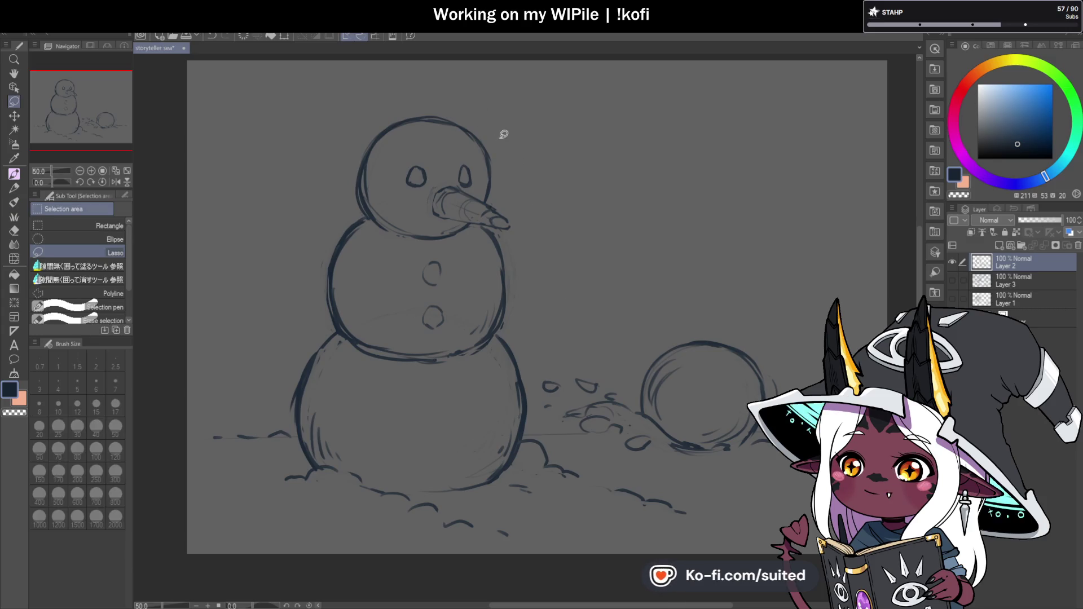
- Lasso the snowman's head, apply a free transform, confirm it and deselect
{"action": "left_click_drag", "start_coordinate": [344, 165], "coordinate": [495, 108]}
{"action": "key", "text": "ctrl+t"}
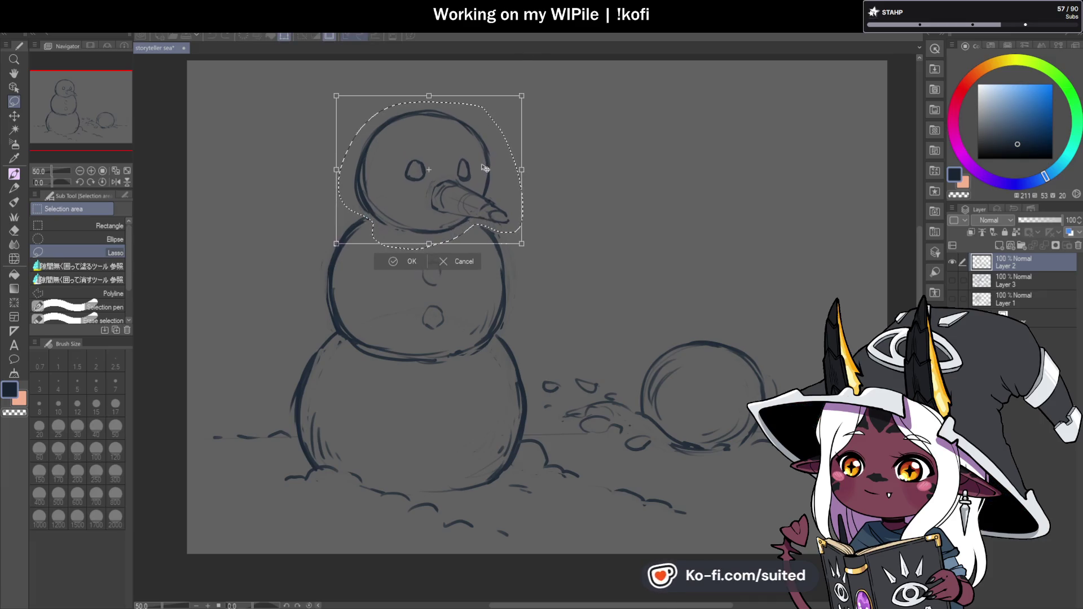
{"action": "left_click", "coordinate": [411, 261]}
{"action": "key", "text": "ctrl+d"}
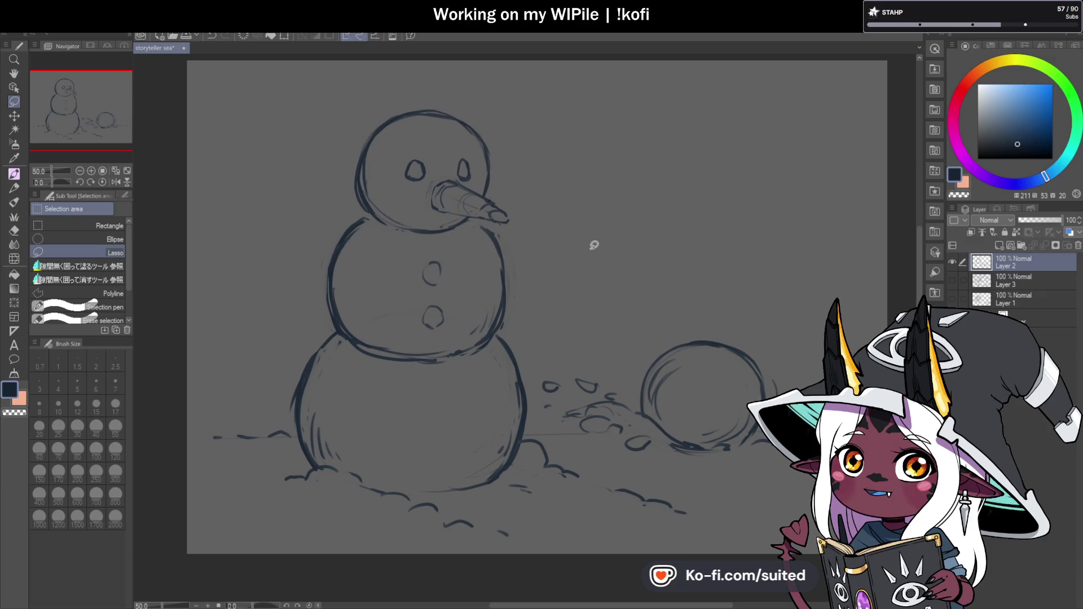
{"action": "key", "text": "b"}
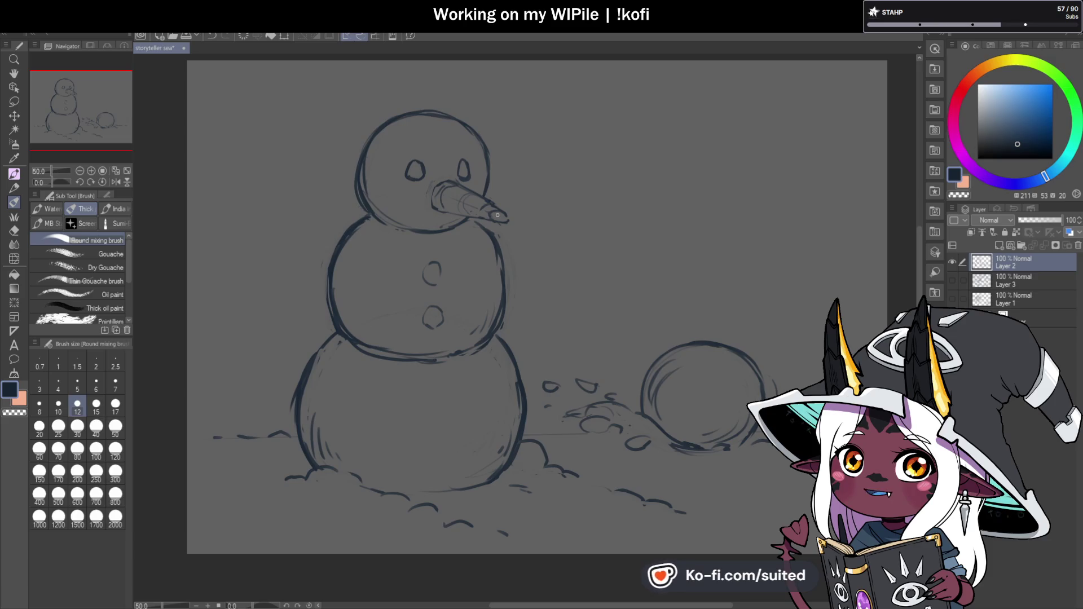
- Add a stroke along the middle snowball's right edge and a short mark at the snowman's lower right
{"action": "left_click_drag", "start_coordinate": [483, 222], "coordinate": [504, 296]}
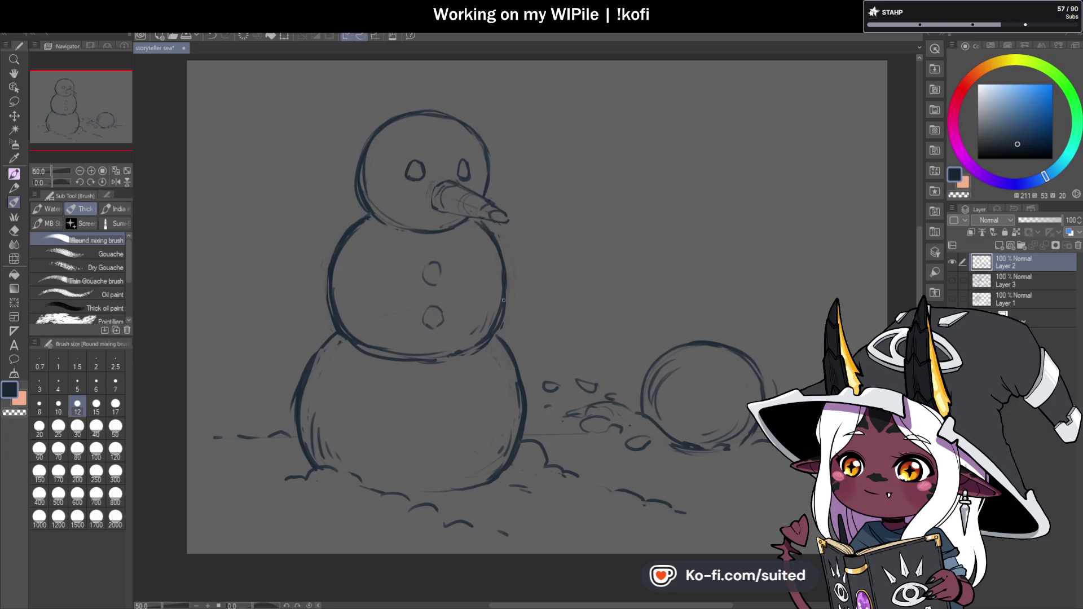
{"action": "key", "text": "ctrl+minus"}
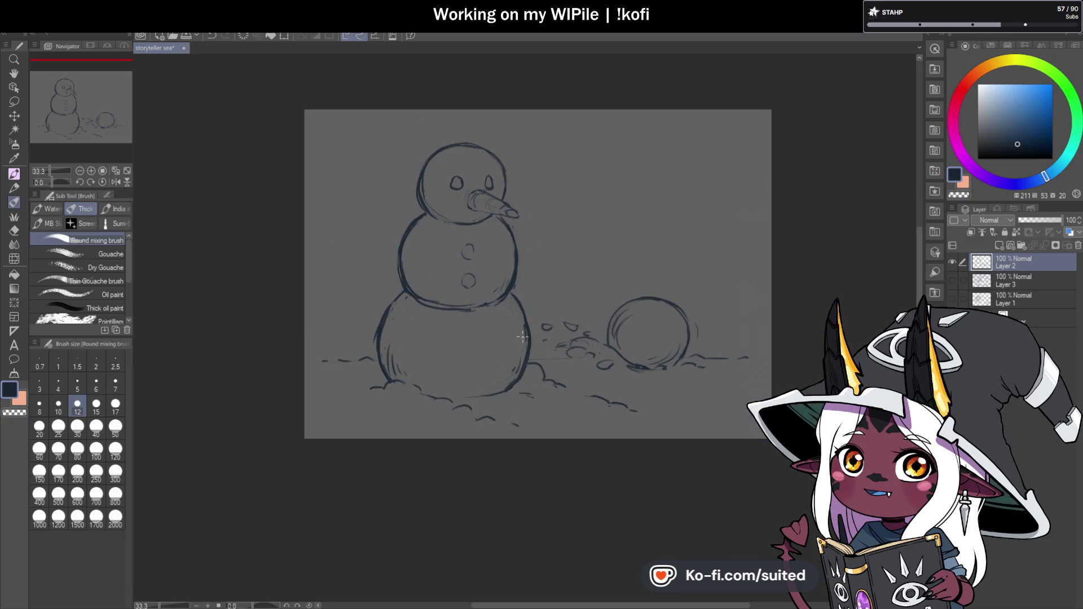
{"action": "scroll", "coordinate": [511, 413], "scroll_direction": "up", "scroll_amount": 1}
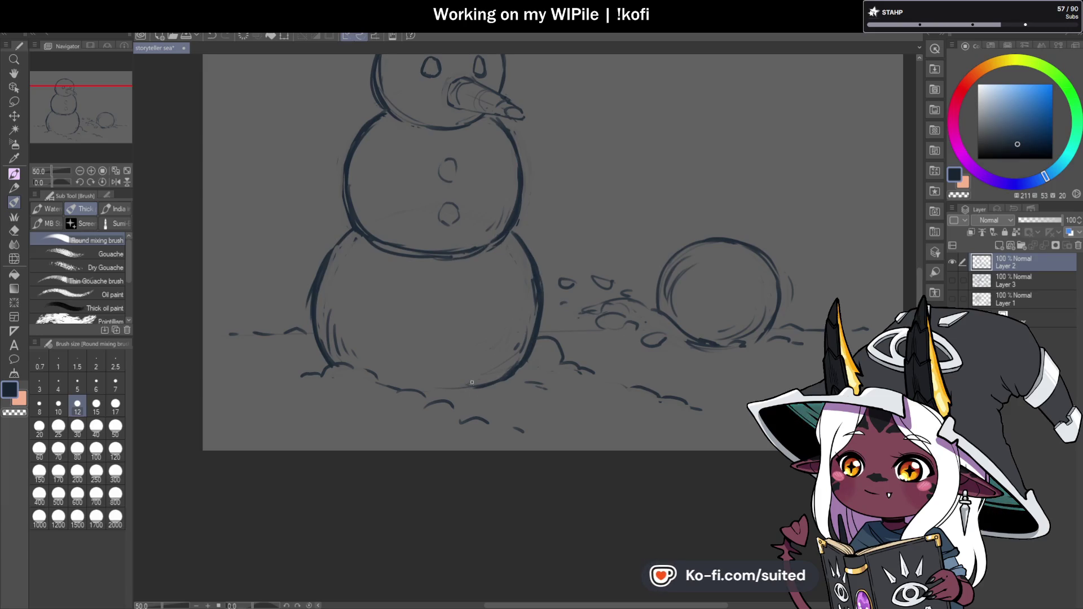
{"action": "left_click_drag", "start_coordinate": [515, 376], "coordinate": [536, 385]}
{"action": "key", "text": "c"}
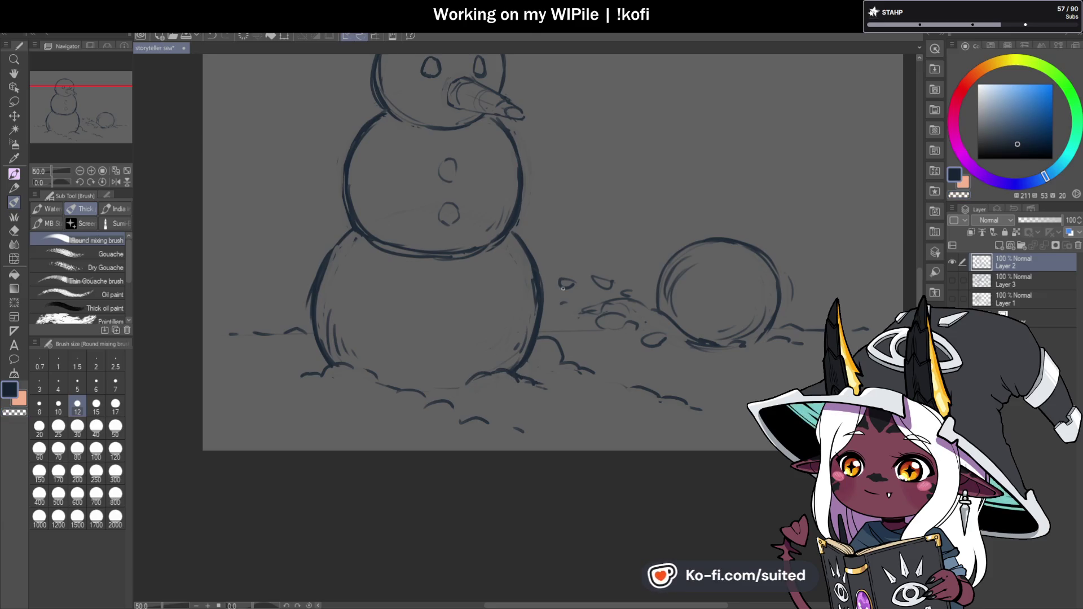
{"action": "scroll", "coordinate": [627, 357], "scroll_direction": "down", "scroll_amount": 1}
{"action": "scroll", "coordinate": [655, 368], "scroll_direction": "down", "scroll_amount": 1}
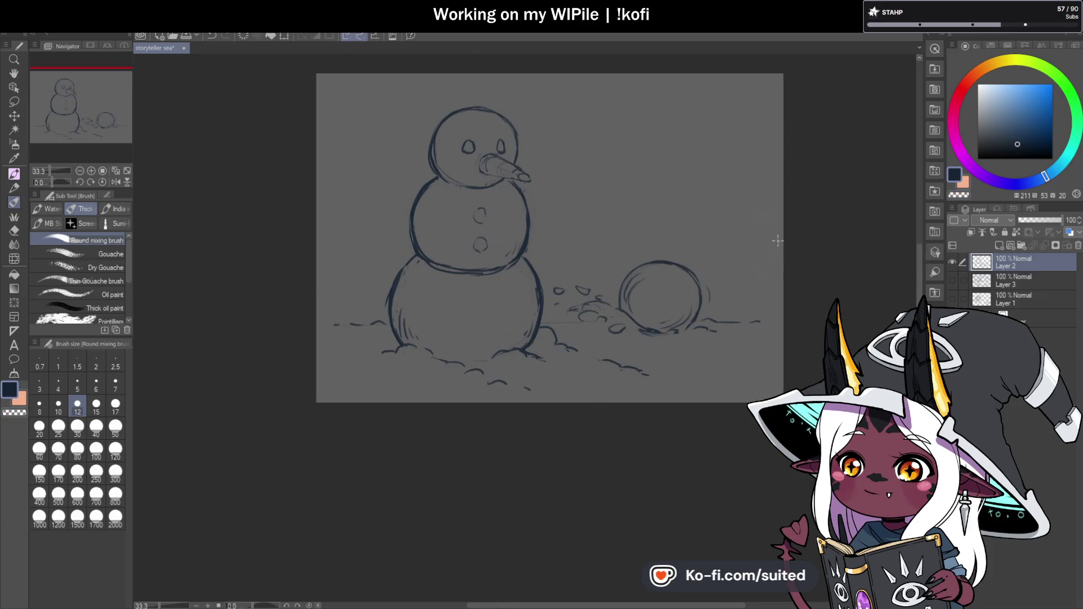
{"action": "scroll", "coordinate": [509, 304], "scroll_direction": "up", "scroll_amount": 2}
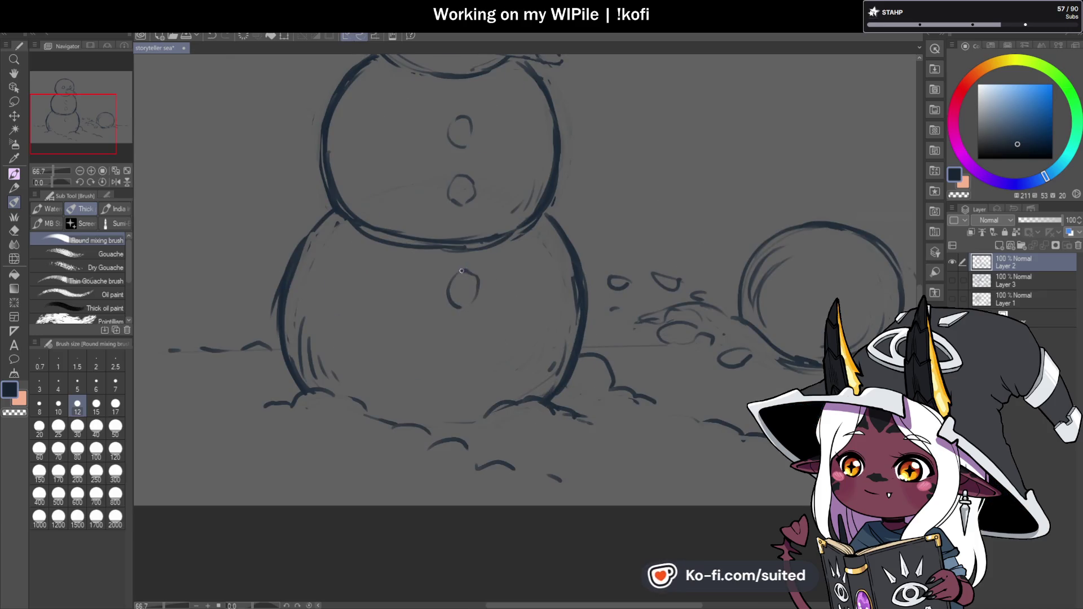
{"action": "scroll", "coordinate": [476, 365], "scroll_direction": "down", "scroll_amount": 2}
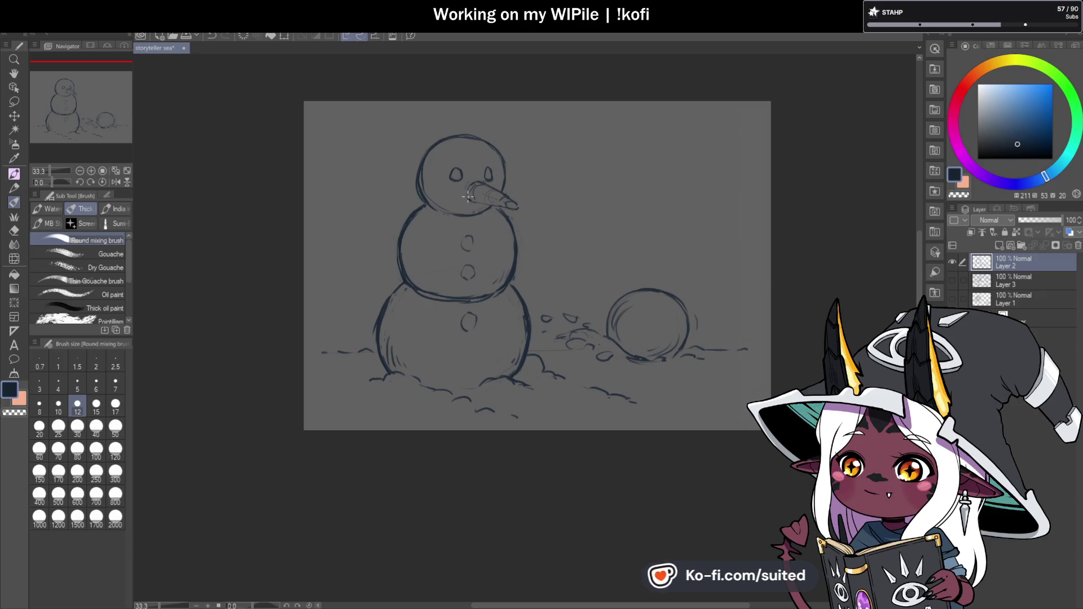
{"action": "scroll", "coordinate": [466, 214], "scroll_direction": "up", "scroll_amount": 1}
{"action": "scroll", "coordinate": [466, 216], "scroll_direction": "up", "scroll_amount": 2}
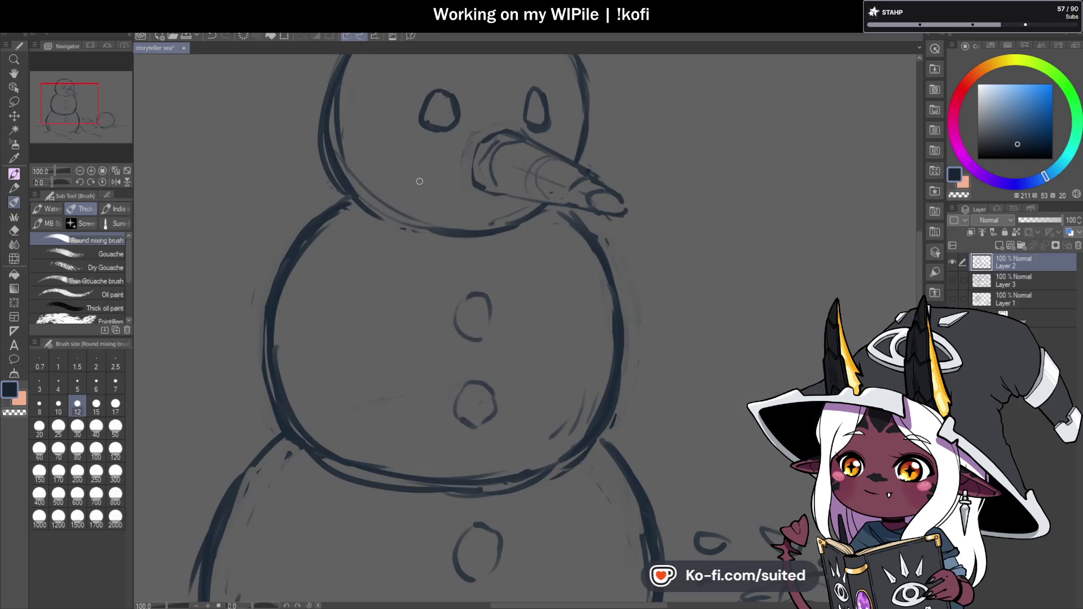
- Add a coal mark to the face, erase stray marks atop and under the nose, then save
{"action": "mouse_move", "coordinate": [457, 195]}
{"action": "left_mouse_down"}
{"action": "mouse_move", "coordinate": [442, 188]}
{"action": "mouse_move", "coordinate": [440, 206]}
{"action": "left_mouse_up"}
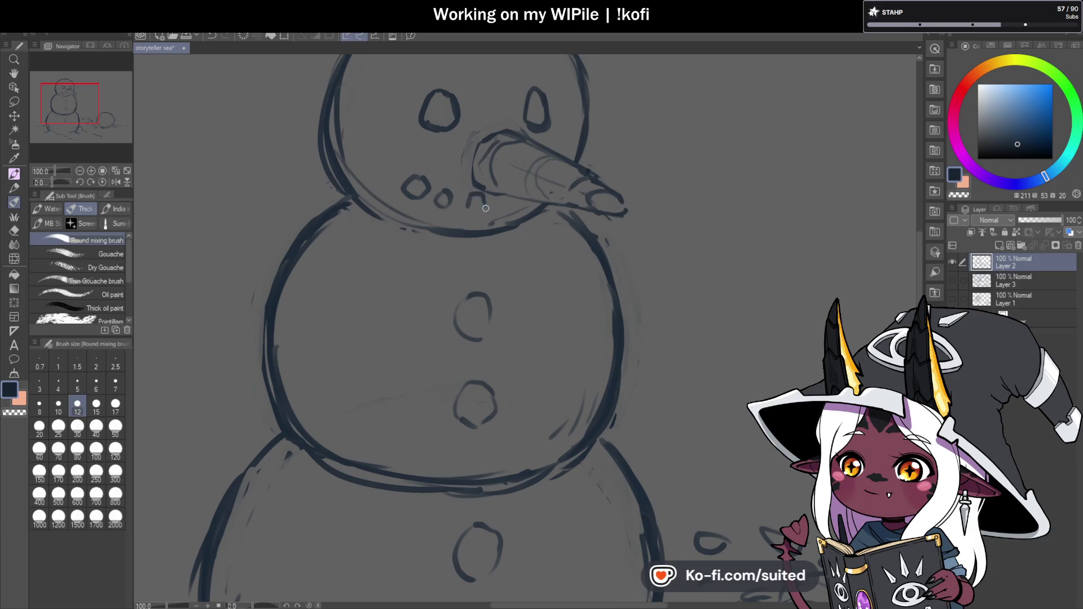
{"action": "scroll", "coordinate": [488, 218], "scroll_direction": "down", "scroll_amount": 3}
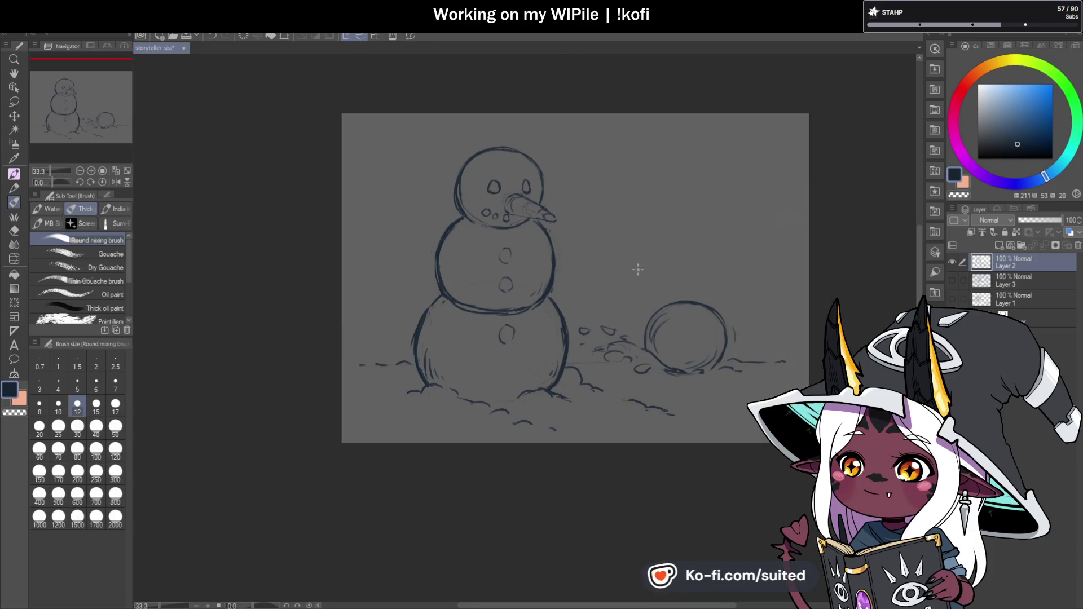
{"action": "scroll", "coordinate": [531, 221], "scroll_direction": "up", "scroll_amount": 3}
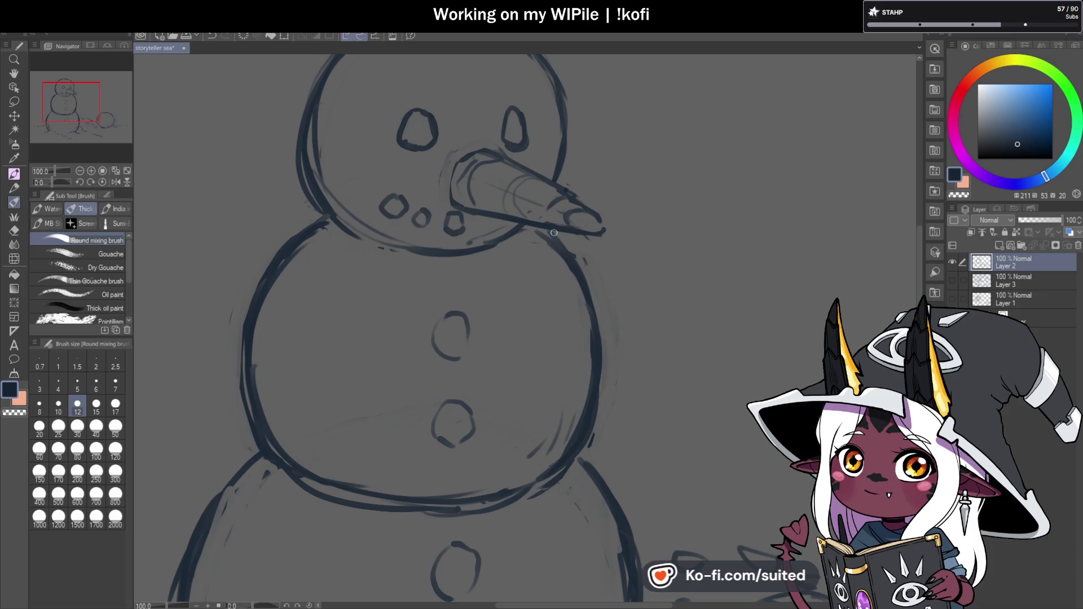
{"action": "key", "text": "c"}
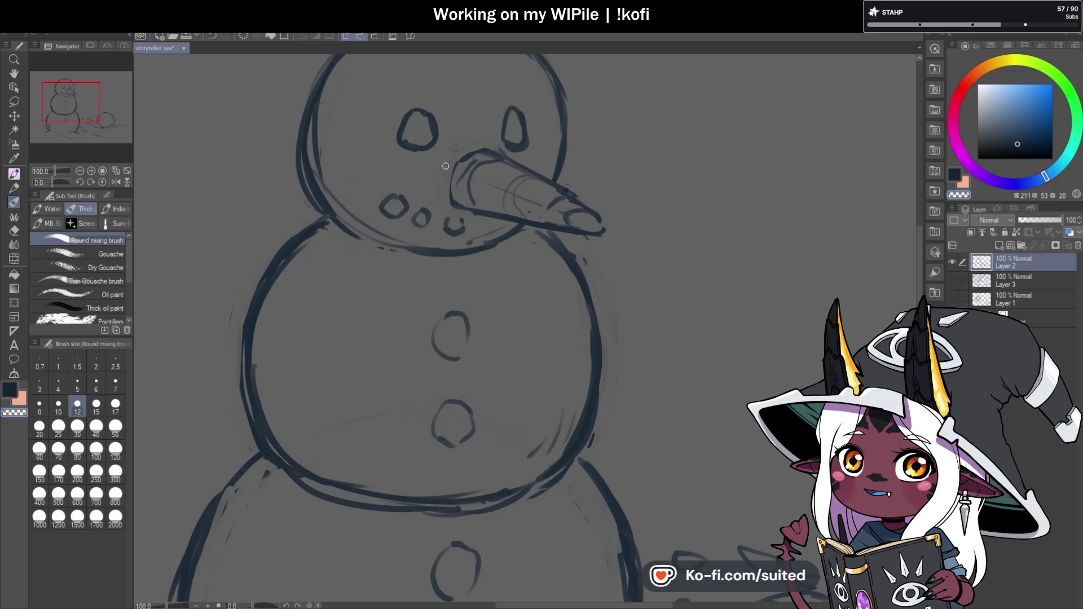
{"action": "left_click_drag", "start_coordinate": [501, 151], "coordinate": [460, 160]}
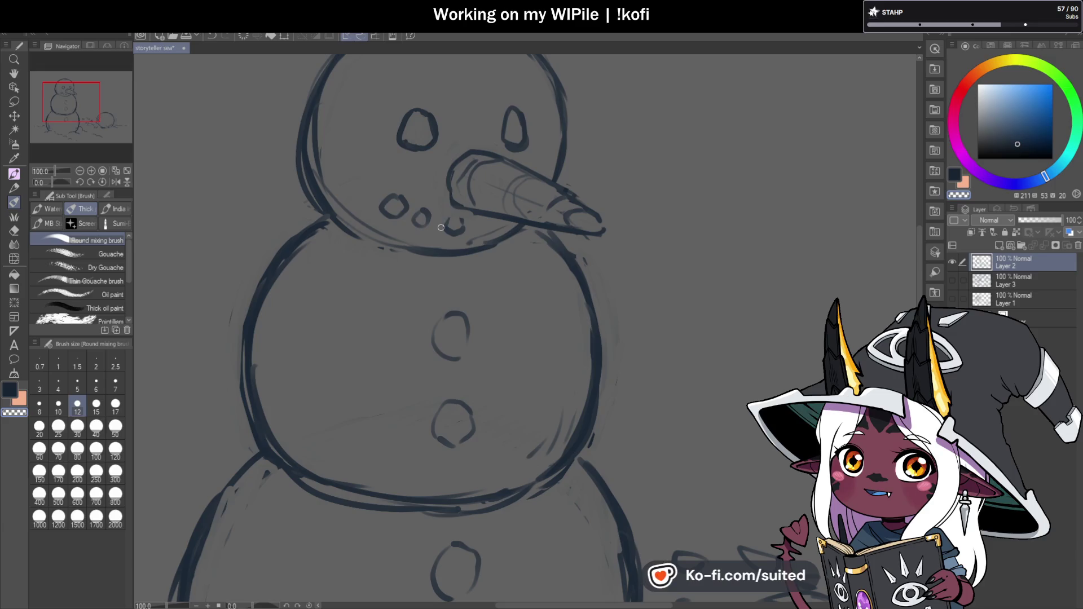
{"action": "left_click_drag", "start_coordinate": [461, 225], "coordinate": [455, 240]}
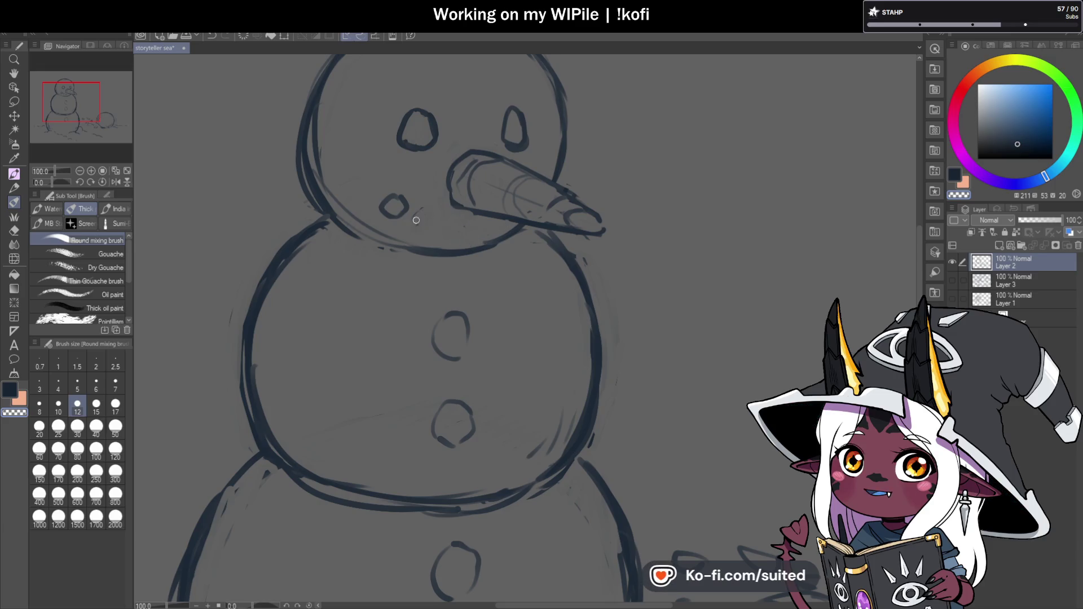
{"action": "key", "text": "c"}
{"action": "key", "text": "ctrl+s"}
- Redraw a mouth dot beside the cheek and erase a stray sketch line inside the head
{"action": "mouse_move", "coordinate": [416, 210]}
{"action": "left_mouse_down"}
{"action": "mouse_move", "coordinate": [414, 226]}
{"action": "mouse_move", "coordinate": [454, 232]}
{"action": "mouse_move", "coordinate": [440, 229]}
{"action": "left_mouse_up"}
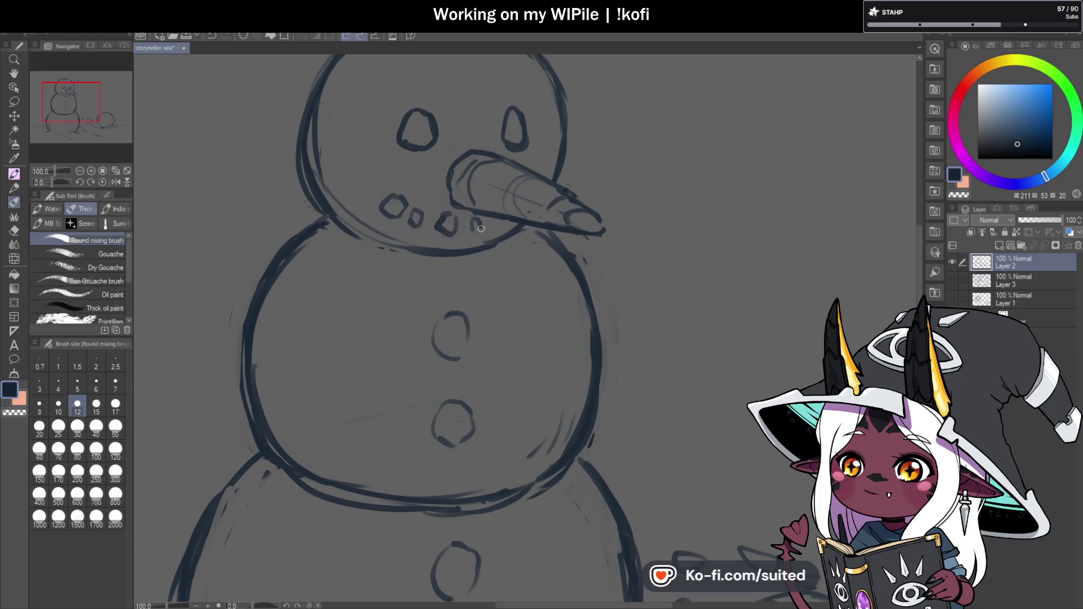
{"action": "key", "text": "c"}
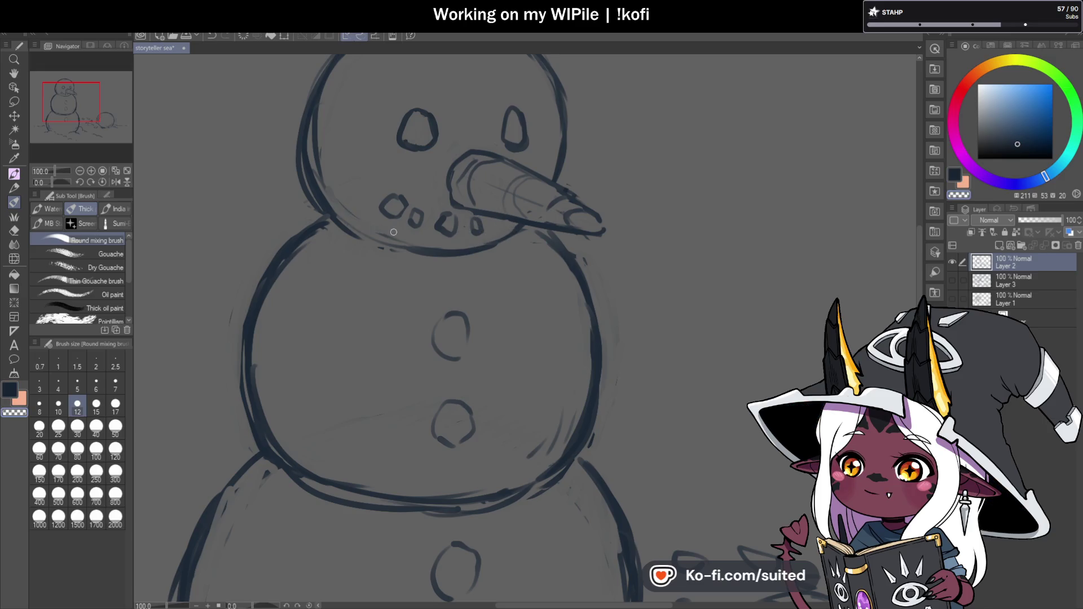
{"action": "left_click_drag", "start_coordinate": [330, 101], "coordinate": [315, 179]}
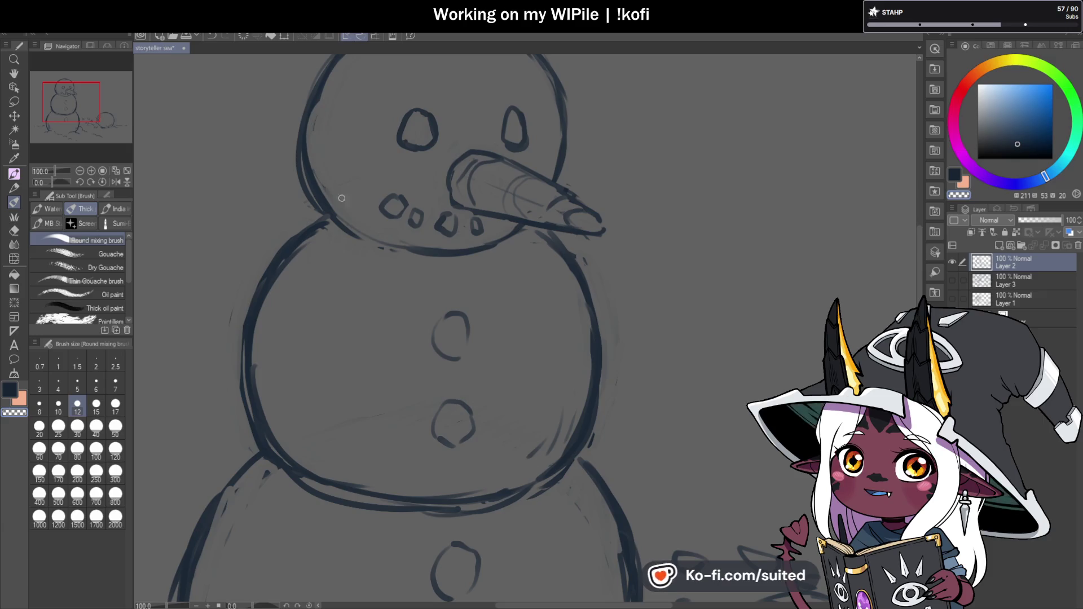
{"action": "scroll", "coordinate": [446, 293], "scroll_direction": "down", "scroll_amount": 1}
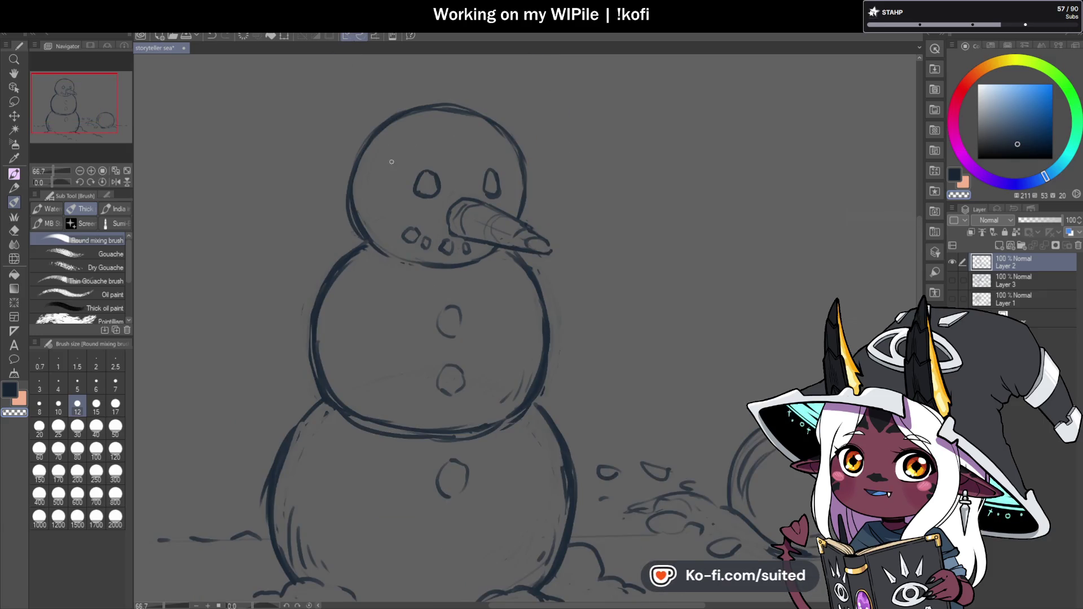
{"action": "scroll", "coordinate": [431, 243], "scroll_direction": "down", "scroll_amount": 2}
{"action": "scroll", "coordinate": [480, 249], "scroll_direction": "up", "scroll_amount": 1}
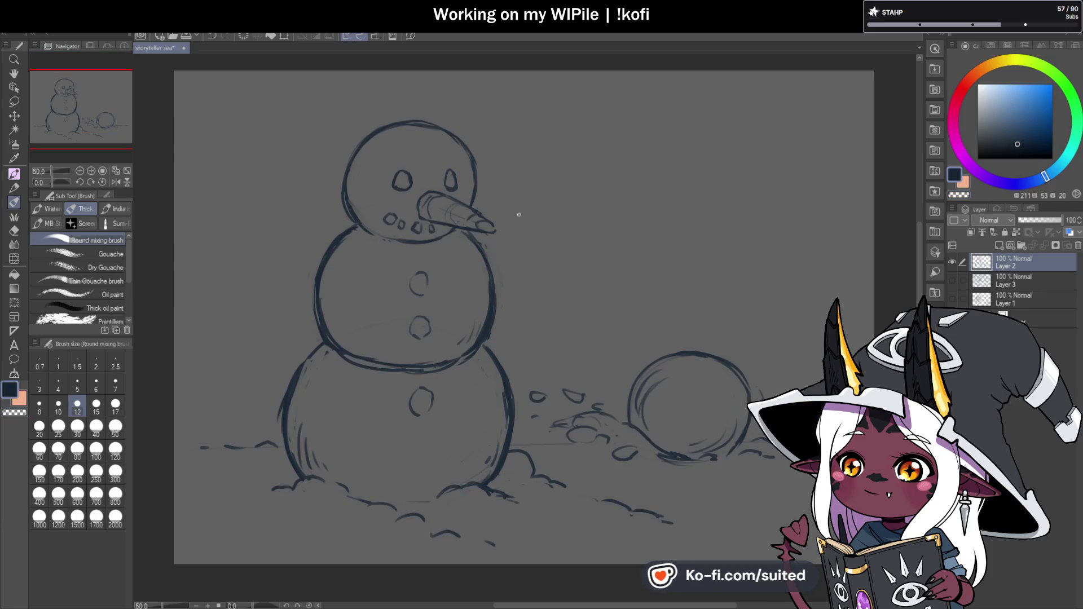
{"action": "scroll", "coordinate": [529, 229], "scroll_direction": "down", "scroll_amount": 1}
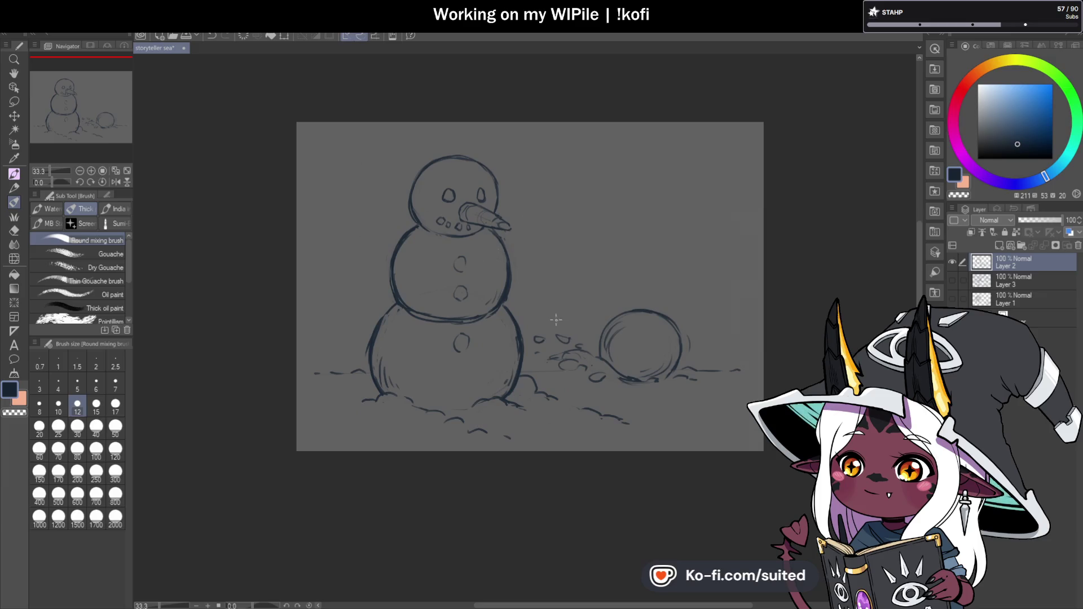
{"action": "scroll", "coordinate": [529, 309], "scroll_direction": "up", "scroll_amount": 2}
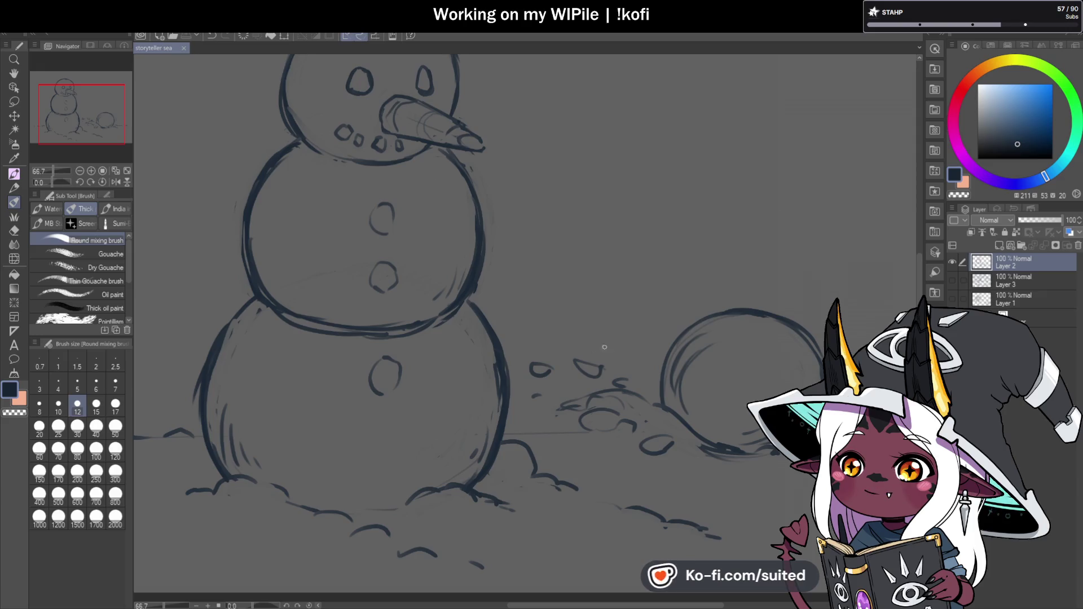
{"action": "scroll", "coordinate": [652, 274], "scroll_direction": "down", "scroll_amount": 1}
{"action": "scroll", "coordinate": [652, 274], "scroll_direction": "down", "scroll_amount": 1}
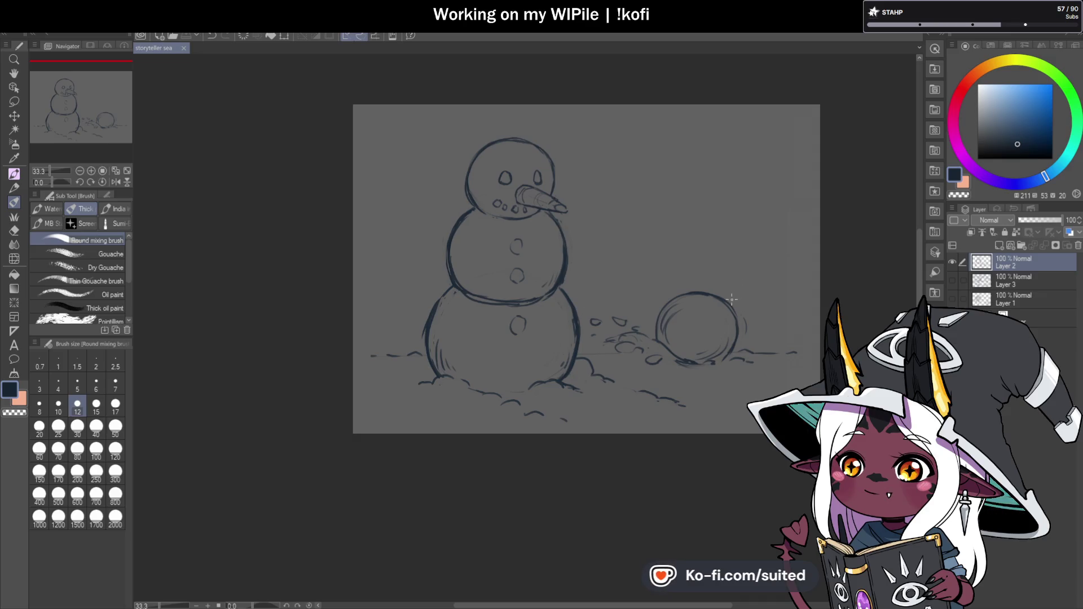
{"action": "scroll", "coordinate": [552, 170], "scroll_direction": "up", "scroll_amount": 2}
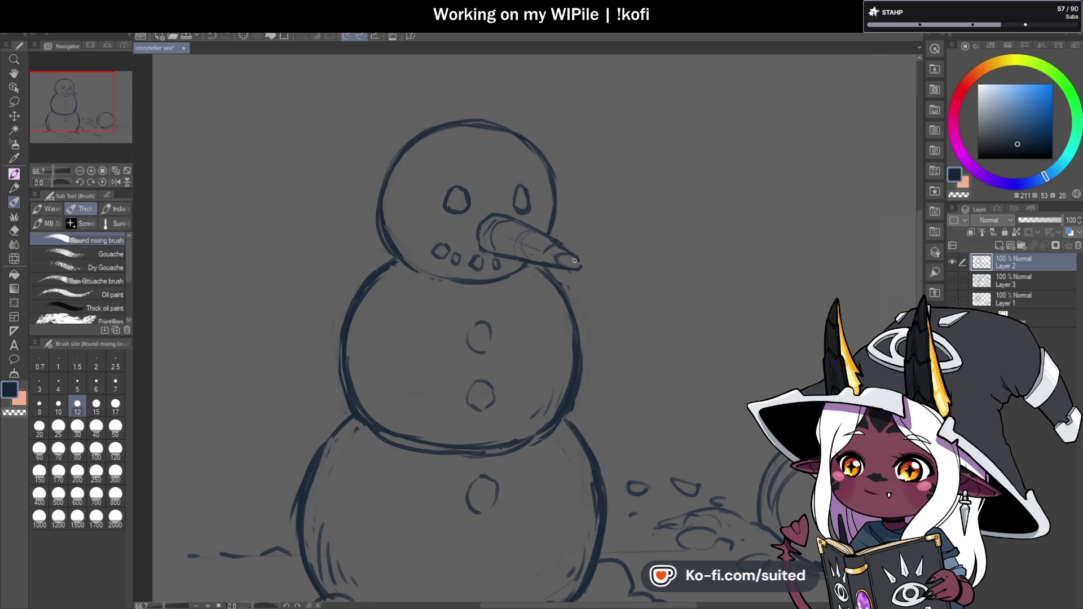
{"action": "scroll", "coordinate": [574, 260], "scroll_direction": "down", "scroll_amount": 2}
{"action": "scroll", "coordinate": [620, 262], "scroll_direction": "up", "scroll_amount": 1}
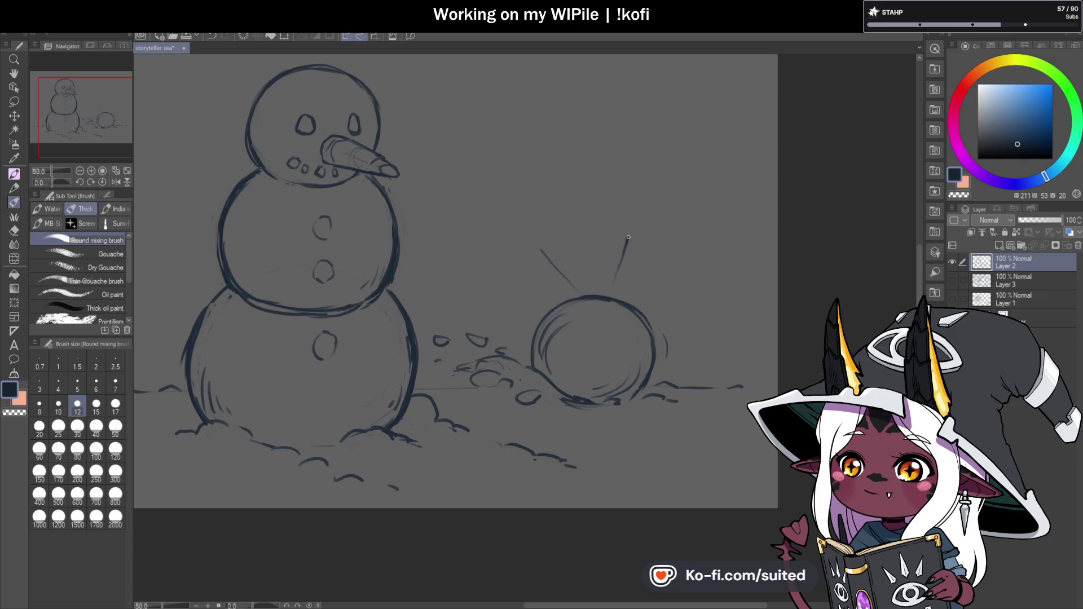
- Sketch the creature's head outline and a small looping ear, undoing one stray curved stroke
{"action": "mouse_move", "coordinate": [543, 253]}
{"action": "left_mouse_down"}
{"action": "mouse_move", "coordinate": [552, 227]}
{"action": "mouse_move", "coordinate": [613, 210]}
{"action": "mouse_move", "coordinate": [630, 231]}
{"action": "left_mouse_up"}
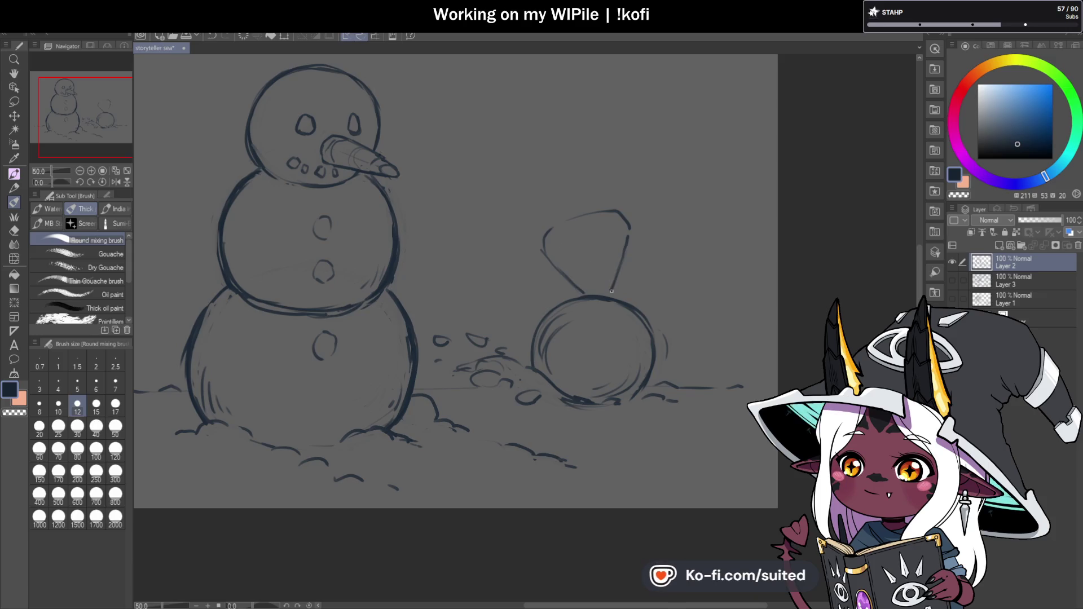
{"action": "left_click_drag", "start_coordinate": [608, 212], "coordinate": [630, 230]}
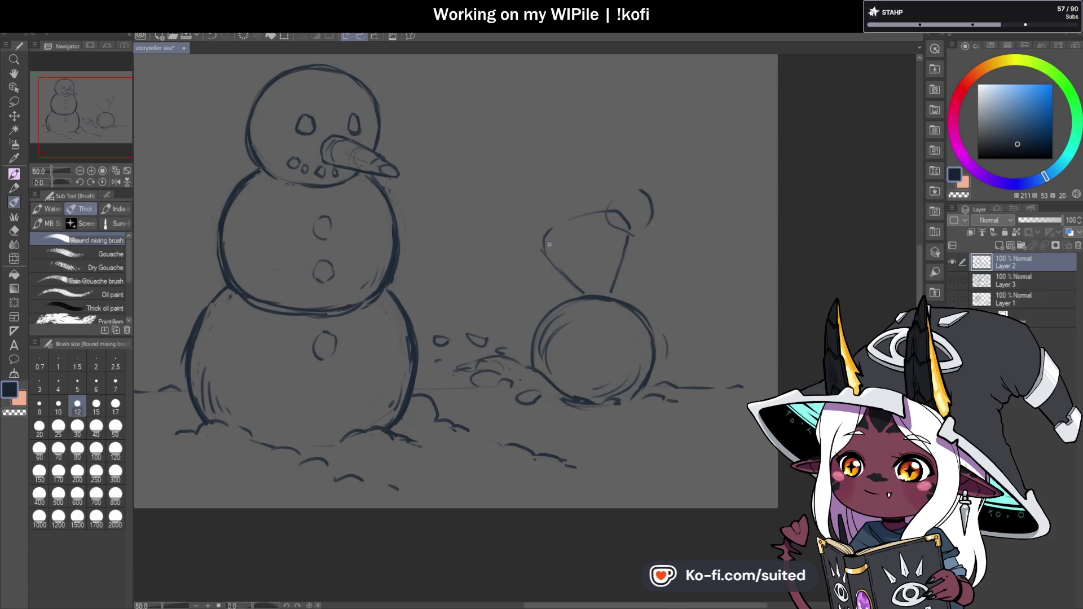
{"action": "mouse_move", "coordinate": [522, 253]}
{"action": "left_mouse_down"}
{"action": "mouse_move", "coordinate": [471, 172]}
{"action": "mouse_move", "coordinate": [488, 160]}
{"action": "left_mouse_up"}
{"action": "key", "text": "ctrl+z"}
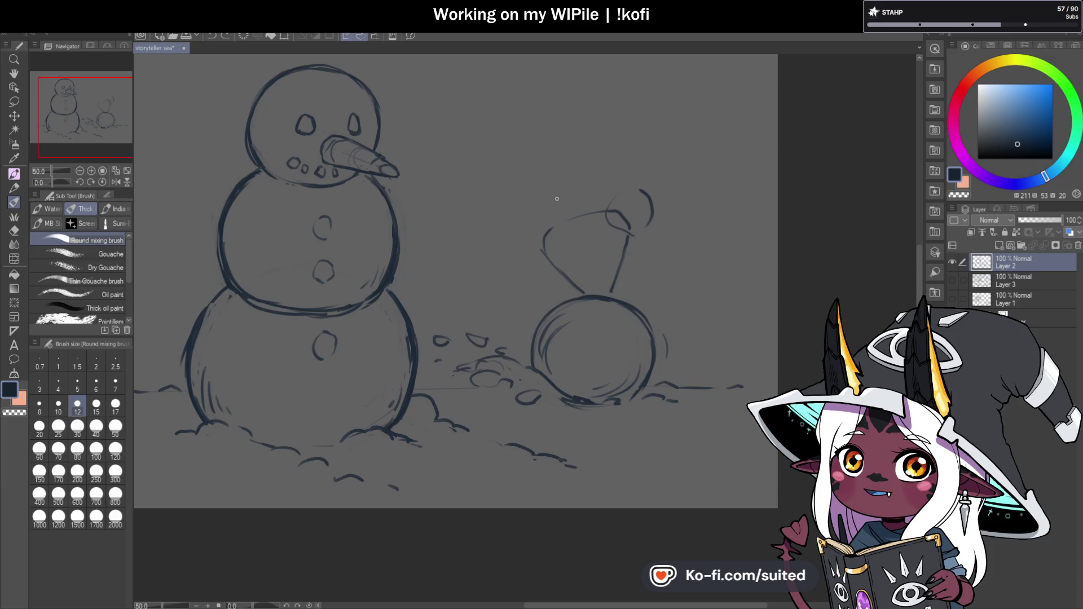
- Flip the canvas horizontally, then extend the side stroke and finish the large pointed ear
{"action": "left_click", "coordinate": [116, 182]}
{"action": "scroll", "coordinate": [532, 291], "scroll_direction": "down", "scroll_amount": 1}
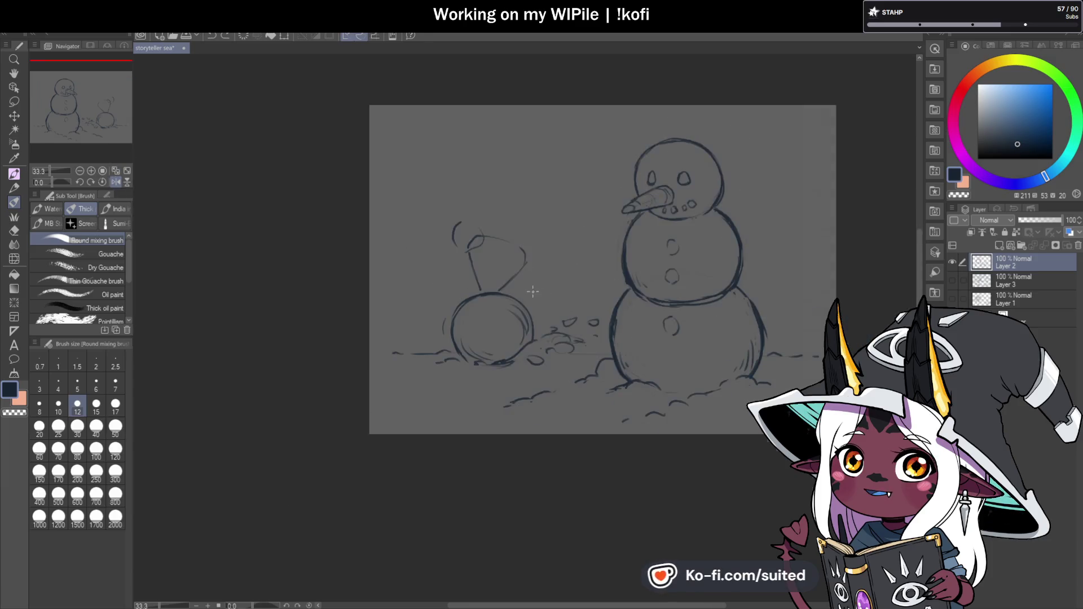
{"action": "scroll", "coordinate": [532, 292], "scroll_direction": "up", "scroll_amount": 2}
{"action": "left_click_drag", "start_coordinate": [572, 242], "coordinate": [605, 223]}
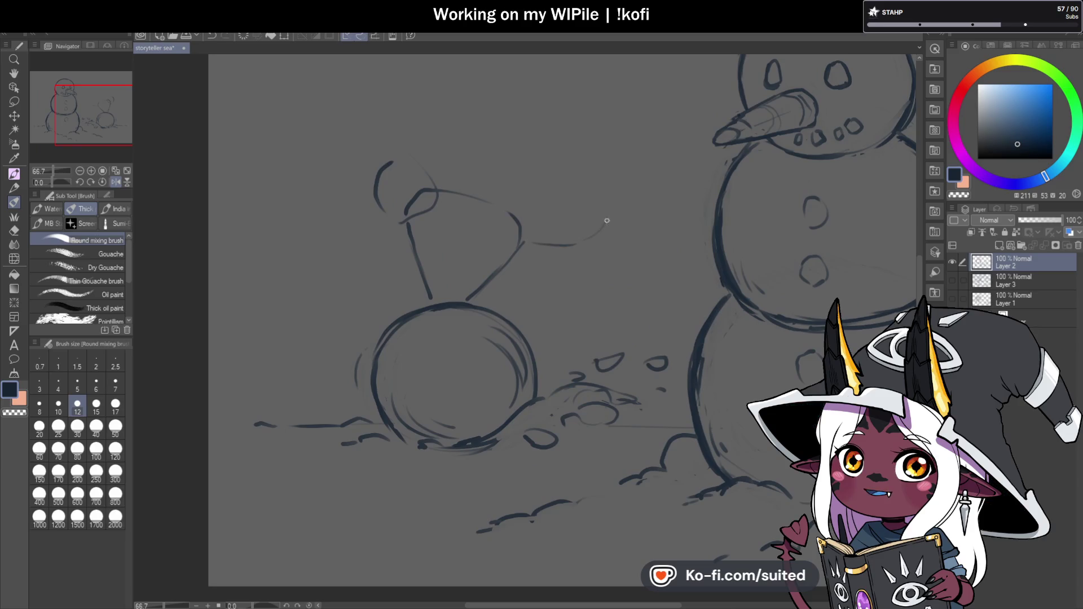
{"action": "mouse_move", "coordinate": [621, 175]}
{"action": "left_mouse_down"}
{"action": "mouse_move", "coordinate": [640, 152]}
{"action": "mouse_move", "coordinate": [585, 145]}
{"action": "mouse_move", "coordinate": [534, 220]}
{"action": "left_mouse_up"}
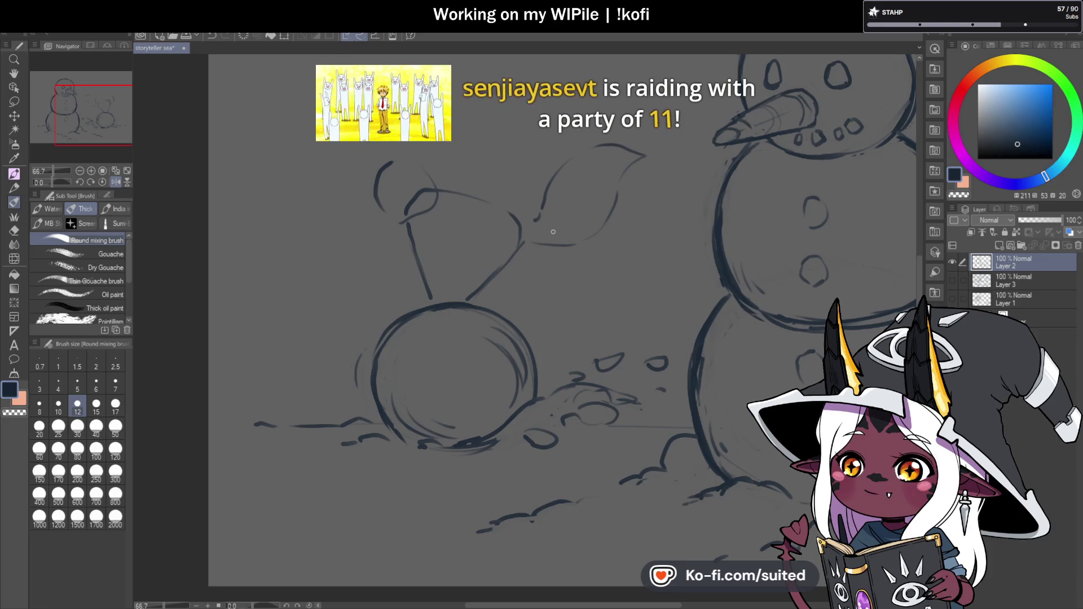
- Scroll the canvas view after finishing the ear
{"action": "scroll", "coordinate": [153, 173], "scroll_direction": "down", "scroll_amount": 1}
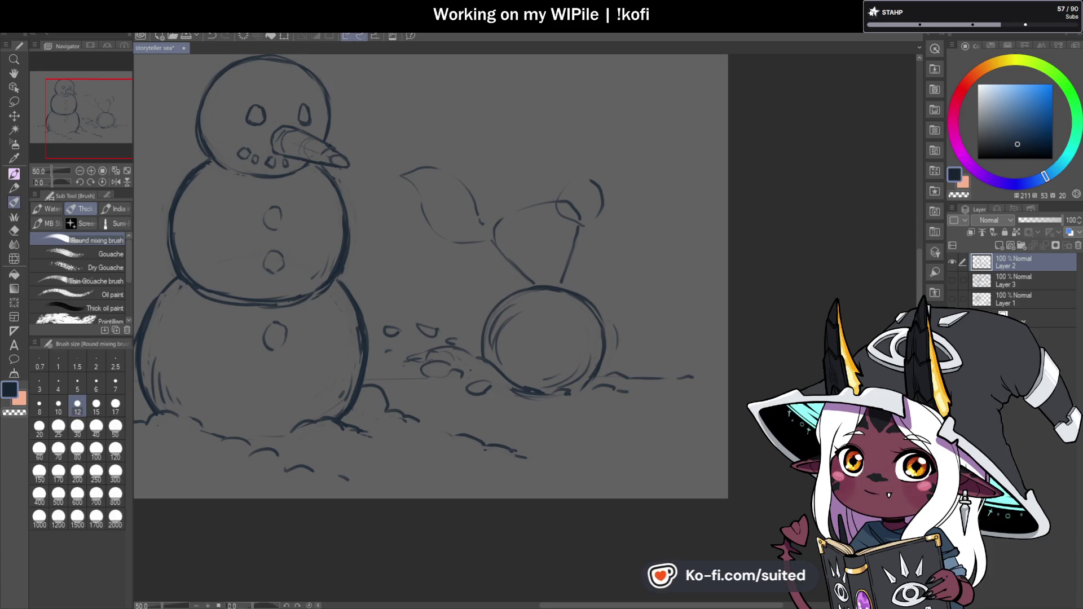
- Scroll to bring up the RV There Yet? Steam store page in the browser
{"action": "scroll", "coordinate": [582, 238], "scroll_direction": "down", "scroll_amount": 1}
{"action": "scroll", "coordinate": [617, 232], "scroll_direction": "up", "scroll_amount": 1}
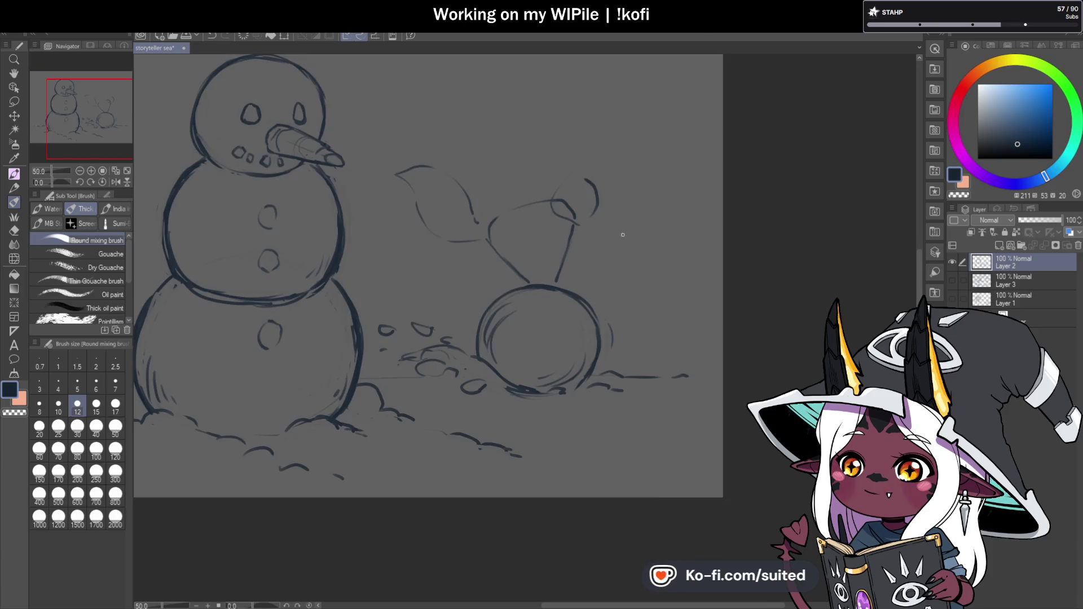
{"action": "scroll", "coordinate": [482, 236], "scroll_direction": "up", "scroll_amount": 1}
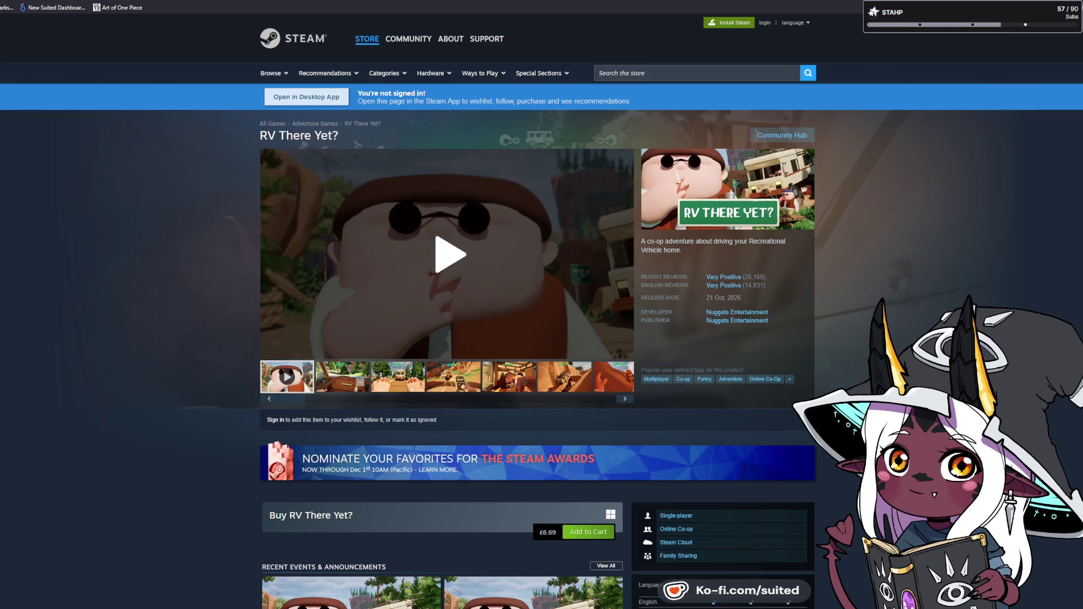
- Play the RV There Yet? trailer, then view the second through fifth screenshots and one more
{"action": "left_click", "coordinate": [450, 254]}
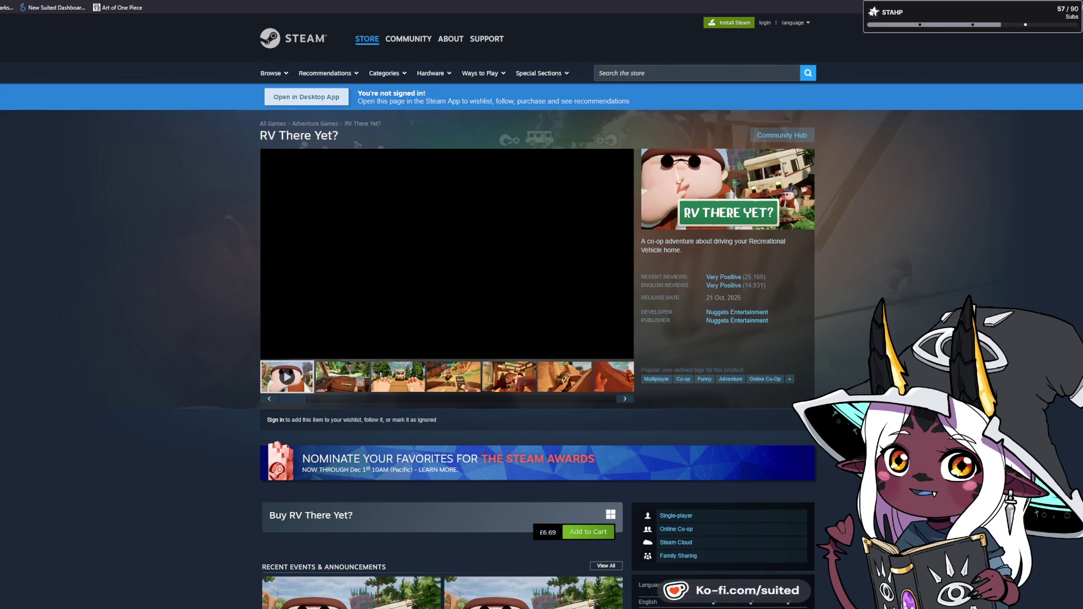
{"action": "left_click", "coordinate": [361, 387]}
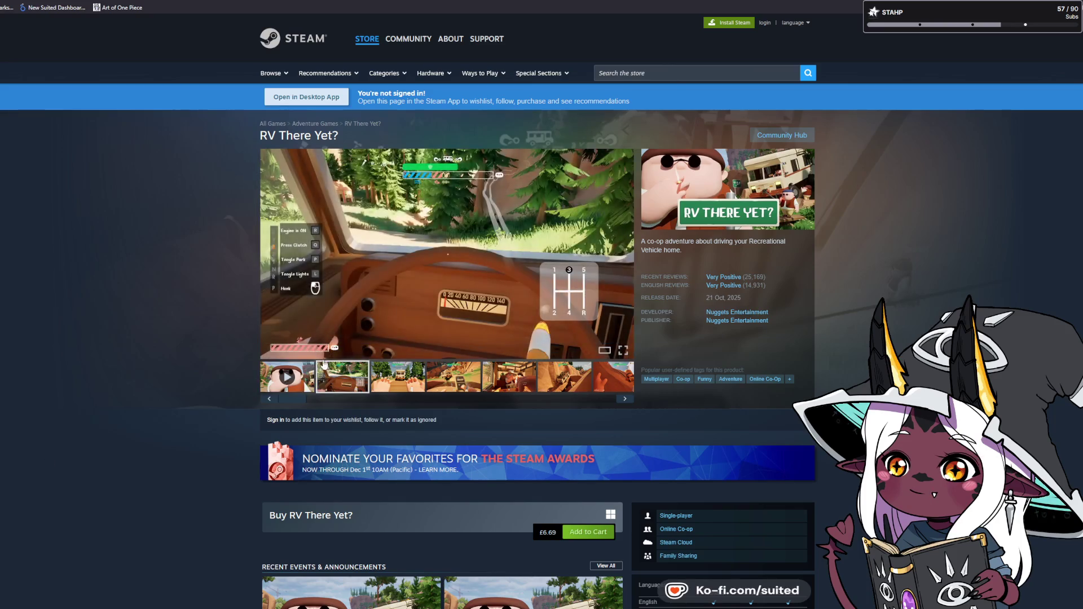
{"action": "left_click", "coordinate": [391, 390]}
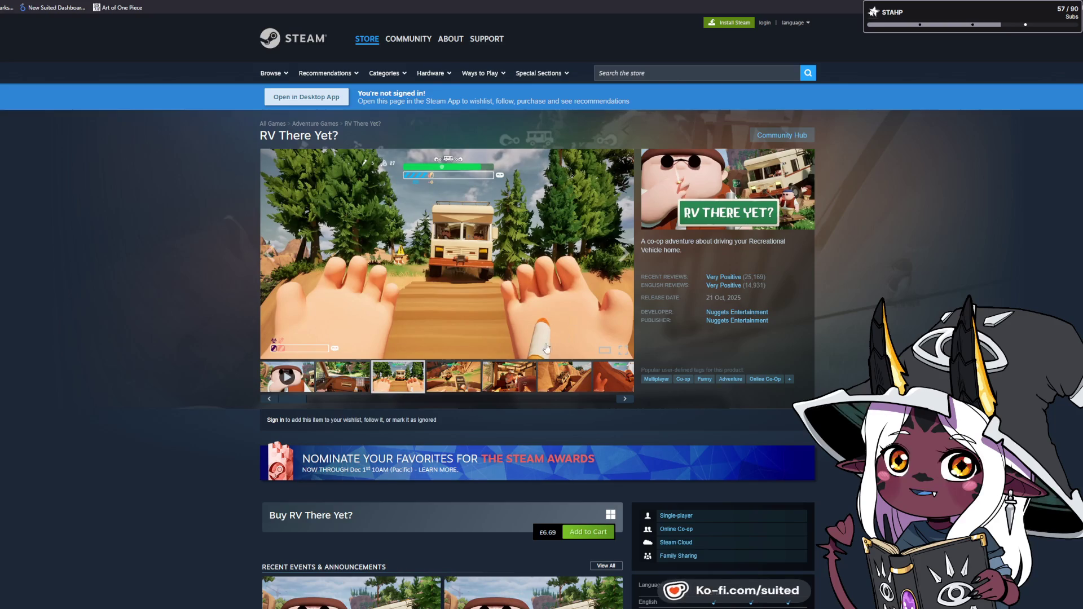
{"action": "left_click", "coordinate": [470, 377]}
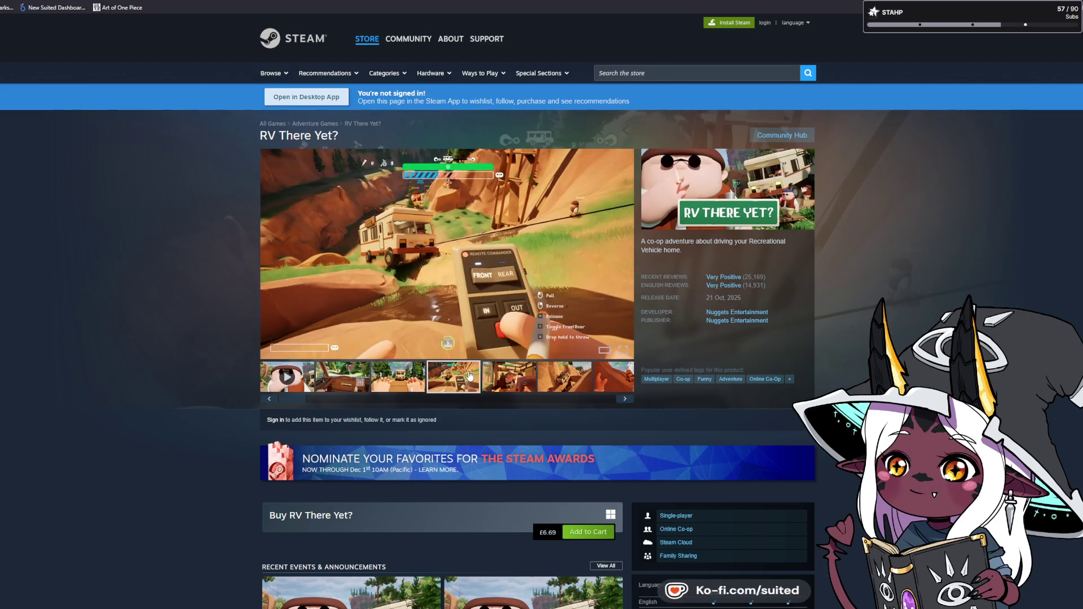
{"action": "left_click", "coordinate": [509, 382]}
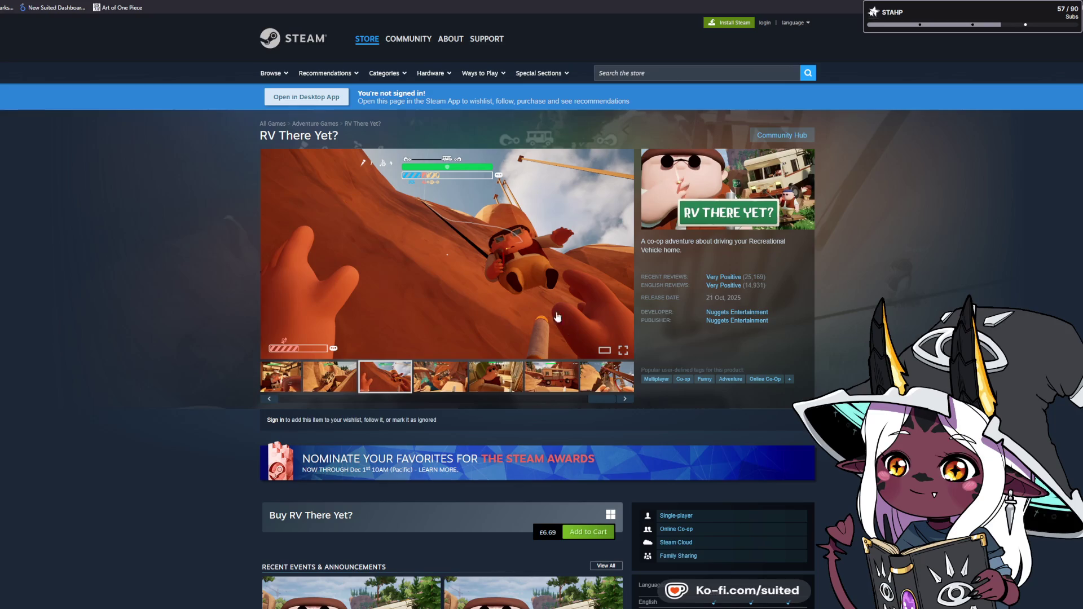
{"action": "left_click", "coordinate": [460, 381]}
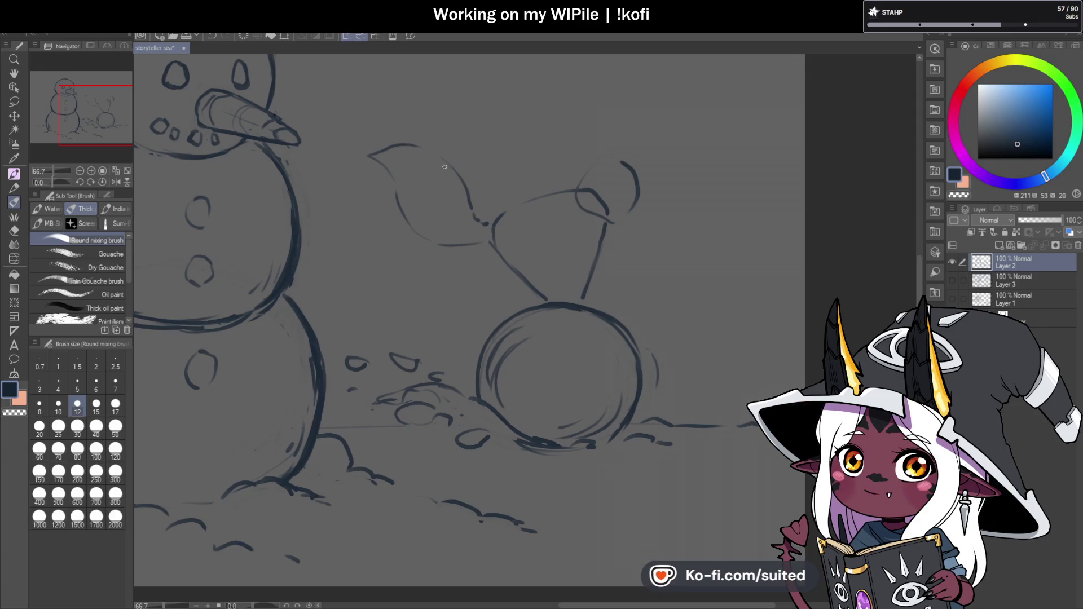
- Erase the stray head stroke, draw the ear and right side of the head, and add a zigzag body line
{"action": "scroll", "coordinate": [432, 155], "scroll_direction": "down", "scroll_amount": 3}
{"action": "scroll", "coordinate": [548, 200], "scroll_direction": "up", "scroll_amount": 3}
{"action": "left_click_drag", "start_coordinate": [548, 201], "coordinate": [566, 229]}
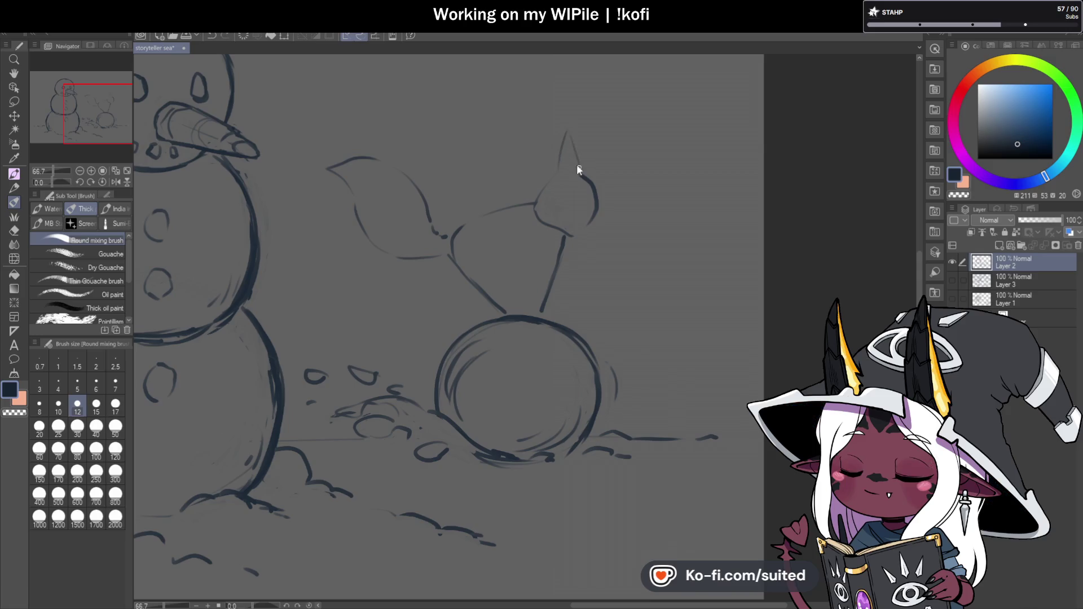
{"action": "mouse_move", "coordinate": [577, 143]}
{"action": "left_mouse_down"}
{"action": "mouse_move", "coordinate": [577, 257]}
{"action": "mouse_move", "coordinate": [532, 310]}
{"action": "left_mouse_up"}
{"action": "scroll", "coordinate": [593, 192], "scroll_direction": "up", "scroll_amount": 1}
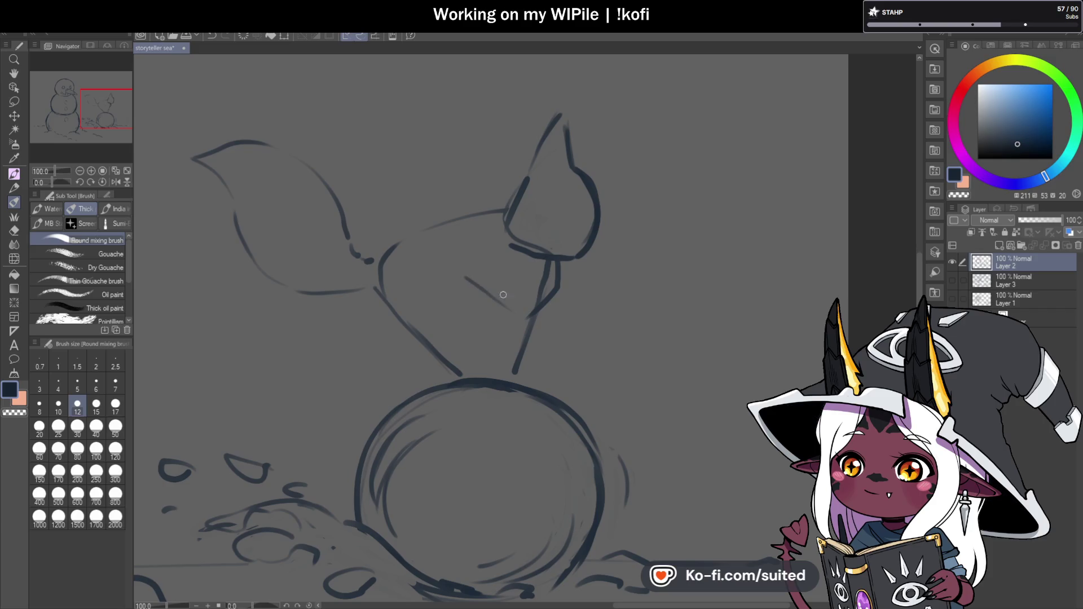
{"action": "mouse_move", "coordinate": [465, 276]}
{"action": "left_mouse_down"}
{"action": "mouse_move", "coordinate": [414, 319]}
{"action": "mouse_move", "coordinate": [380, 249]}
{"action": "mouse_move", "coordinate": [478, 212]}
{"action": "left_mouse_up"}
{"action": "scroll", "coordinate": [496, 195], "scroll_direction": "down", "scroll_amount": 3}
{"action": "scroll", "coordinate": [569, 241], "scroll_direction": "up", "scroll_amount": 1}
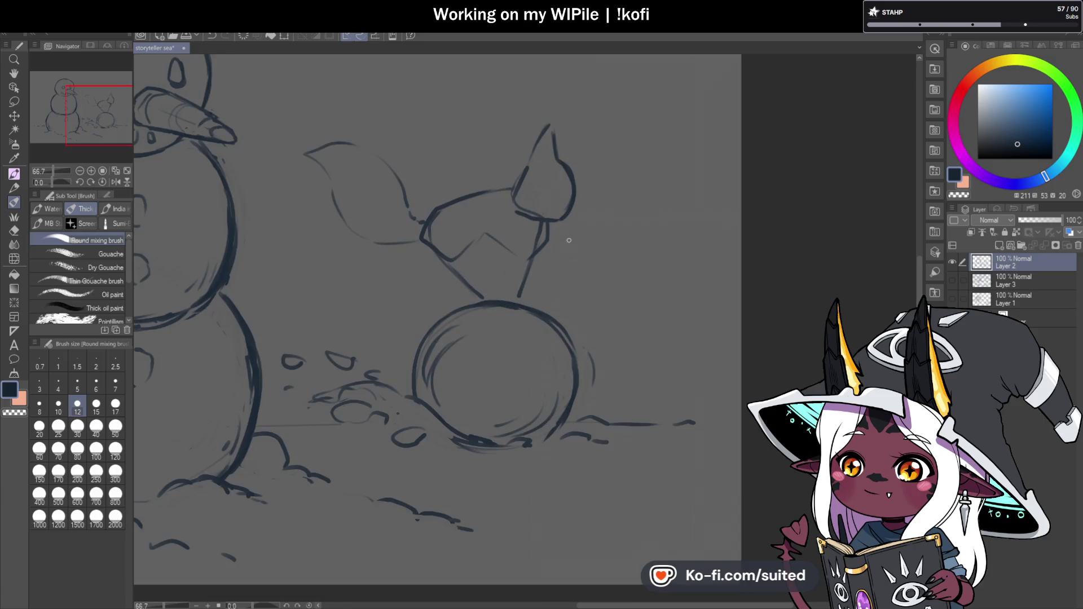
- Lasso-select the creature's head and start a free transform on it
{"action": "key", "text": "m"}
{"action": "mouse_move", "coordinate": [514, 192]}
{"action": "left_mouse_down"}
{"action": "mouse_move", "coordinate": [551, 219]}
{"action": "mouse_move", "coordinate": [564, 136]}
{"action": "left_mouse_up"}
{"action": "key", "text": "ctrl+t"}
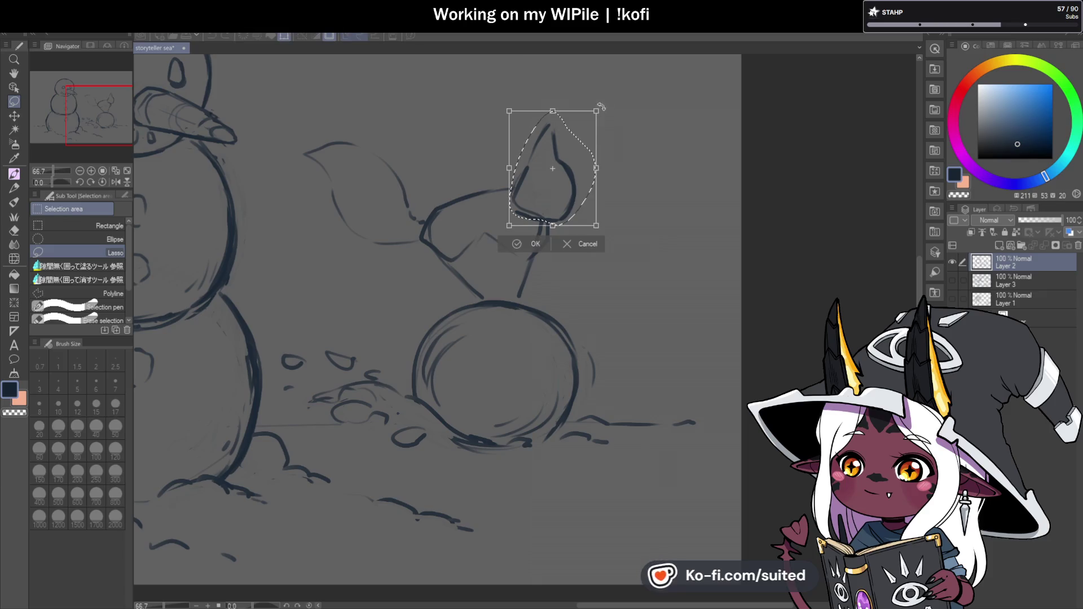
- Rotate and scale the selected creature head with the handles, then confirm with OK
{"action": "left_click_drag", "start_coordinate": [603, 106], "coordinate": [585, 139]}
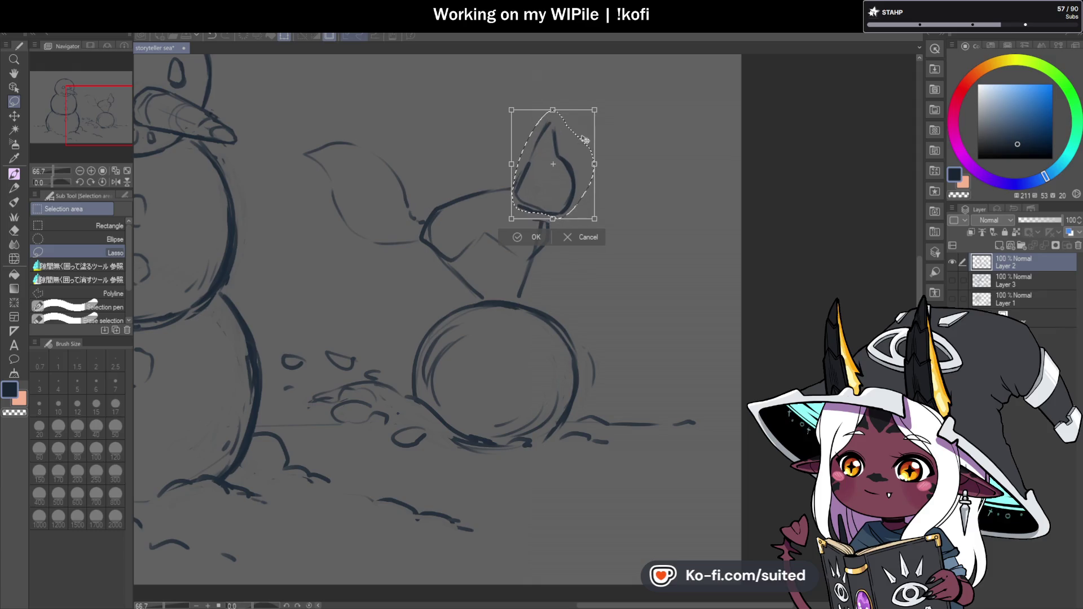
{"action": "left_click", "coordinate": [534, 236]}
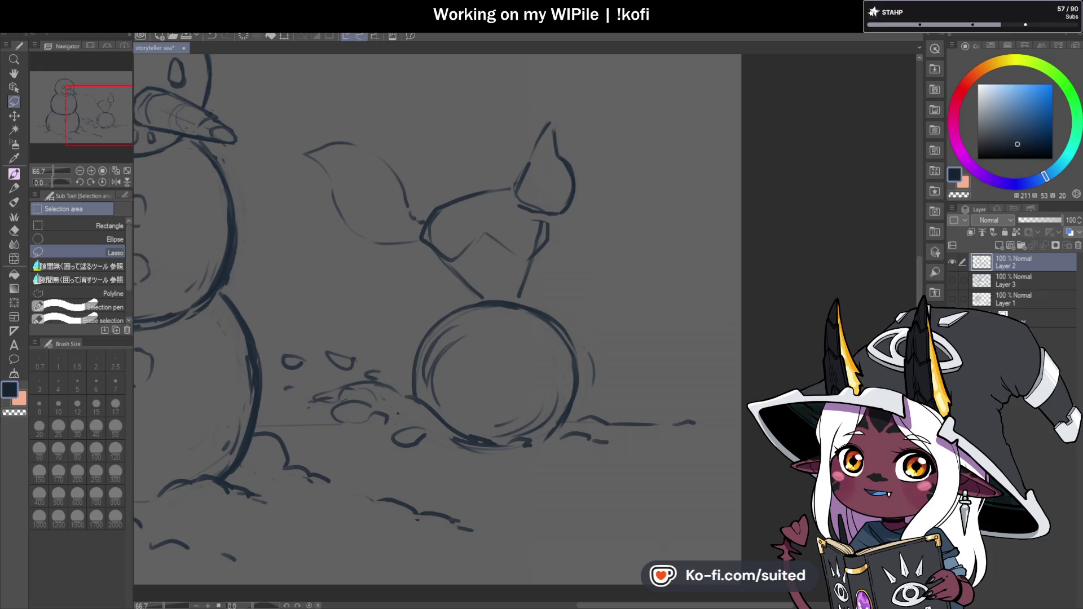
{"action": "scroll", "coordinate": [261, 116], "scroll_direction": "down", "scroll_amount": 3}
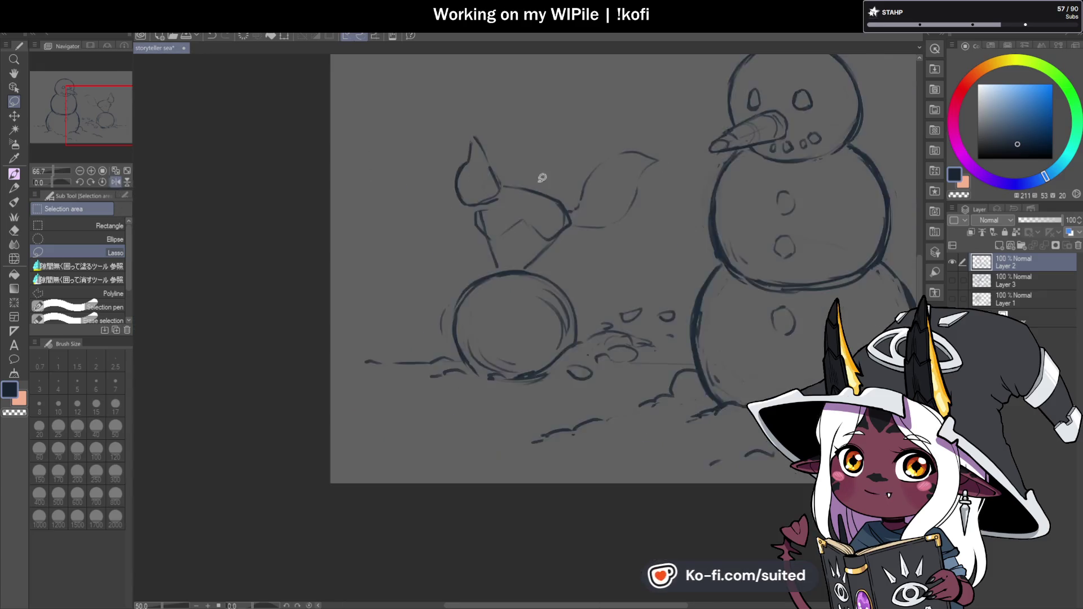
{"action": "scroll", "coordinate": [538, 232], "scroll_direction": "up", "scroll_amount": 4}
{"action": "scroll", "coordinate": [420, 285], "scroll_direction": "down", "scroll_amount": 2}
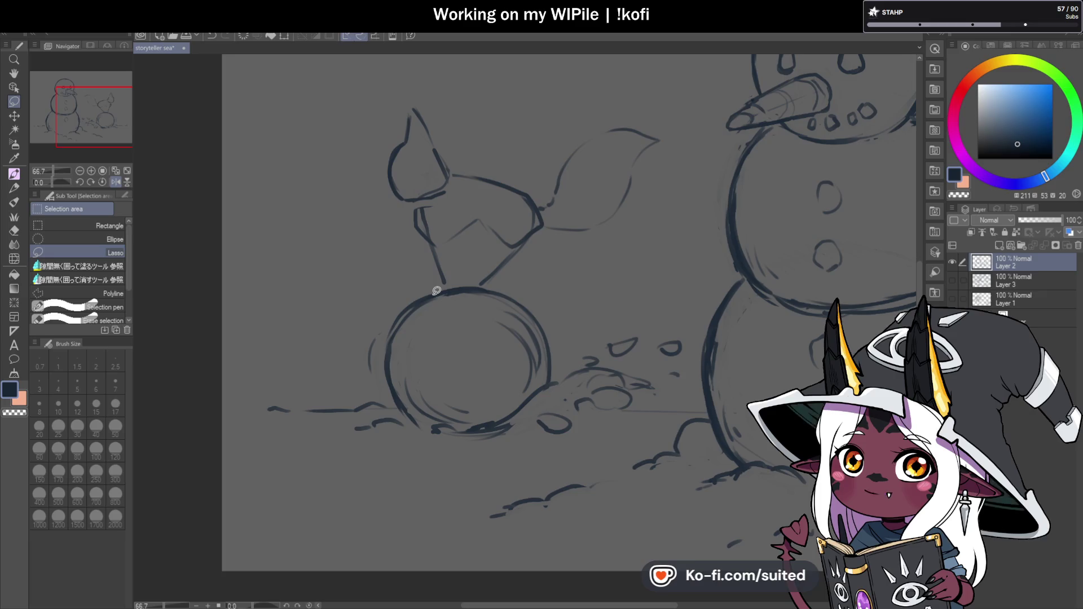
{"action": "left_click", "coordinate": [116, 182]}
{"action": "scroll", "coordinate": [587, 198], "scroll_direction": "up", "scroll_amount": 2}
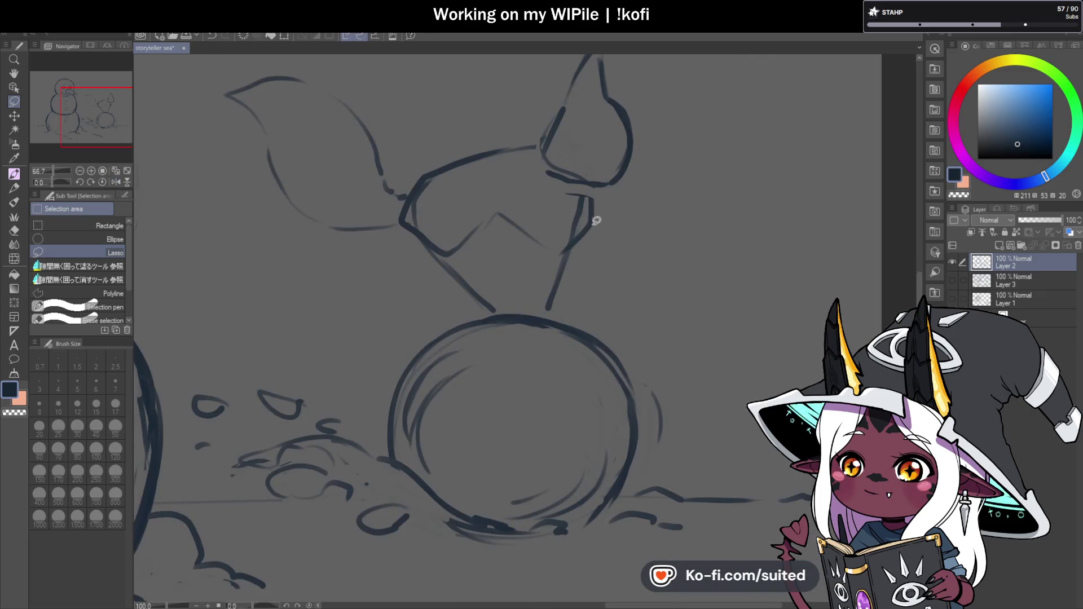
- Re-stroke the neck, draw the back leg with a foot, darken the chest, and add the front leg
{"action": "key", "text": "b"}
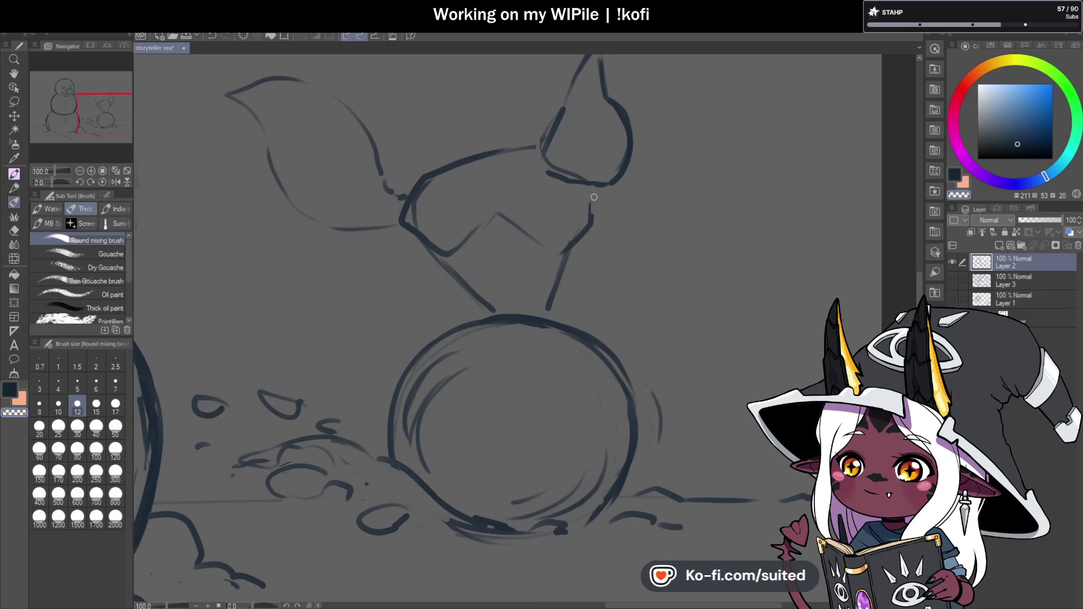
{"action": "mouse_move", "coordinate": [552, 294]}
{"action": "left_mouse_down"}
{"action": "mouse_move", "coordinate": [589, 220]}
{"action": "mouse_move", "coordinate": [583, 240]}
{"action": "left_mouse_up"}
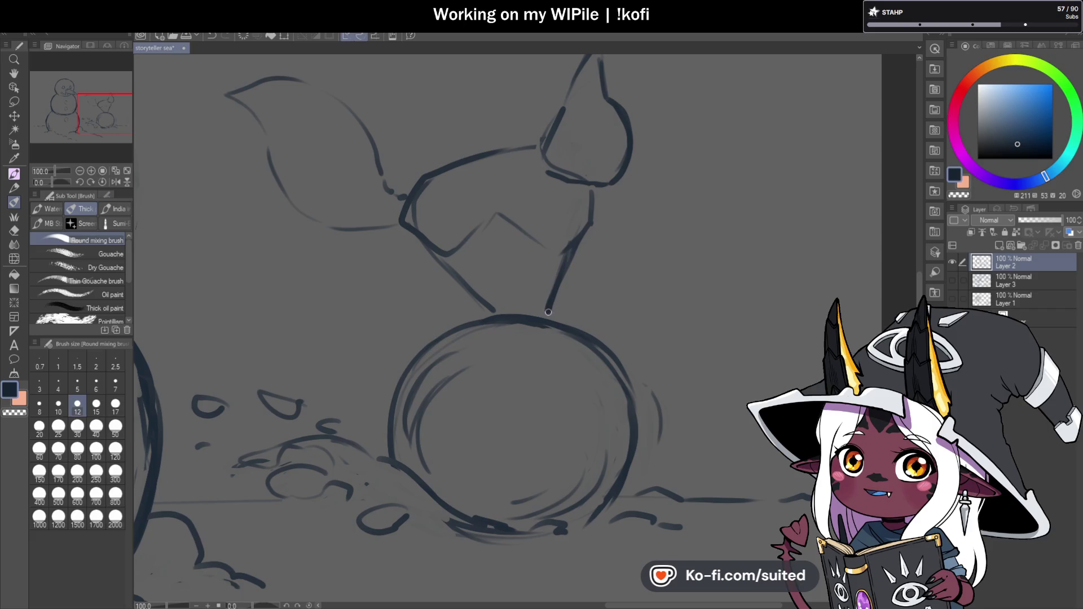
{"action": "left_click_drag", "start_coordinate": [548, 307], "coordinate": [569, 323]}
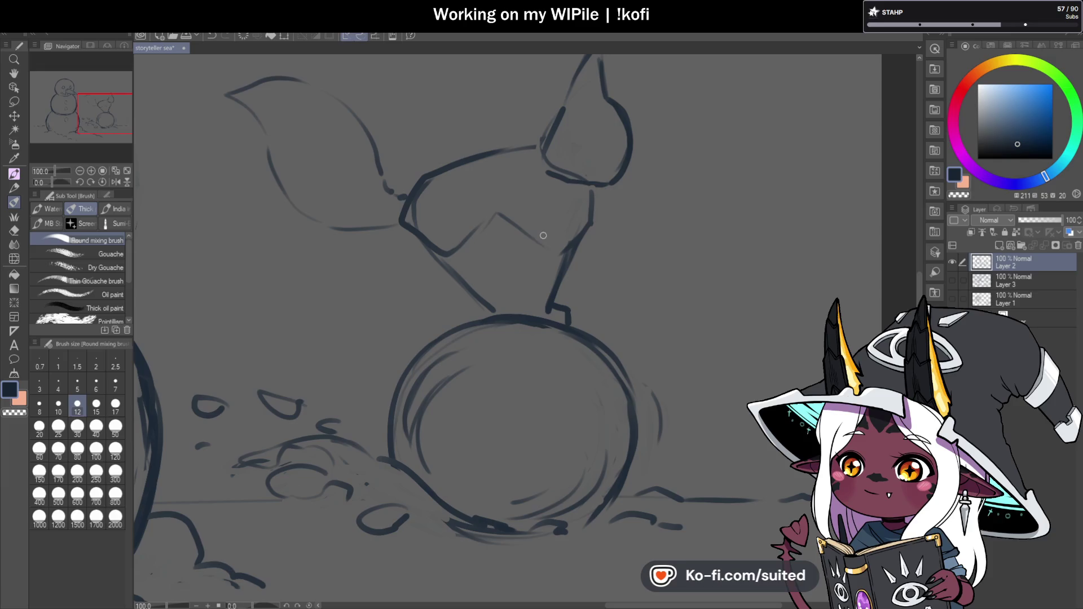
{"action": "left_click_drag", "start_coordinate": [543, 237], "coordinate": [533, 303]}
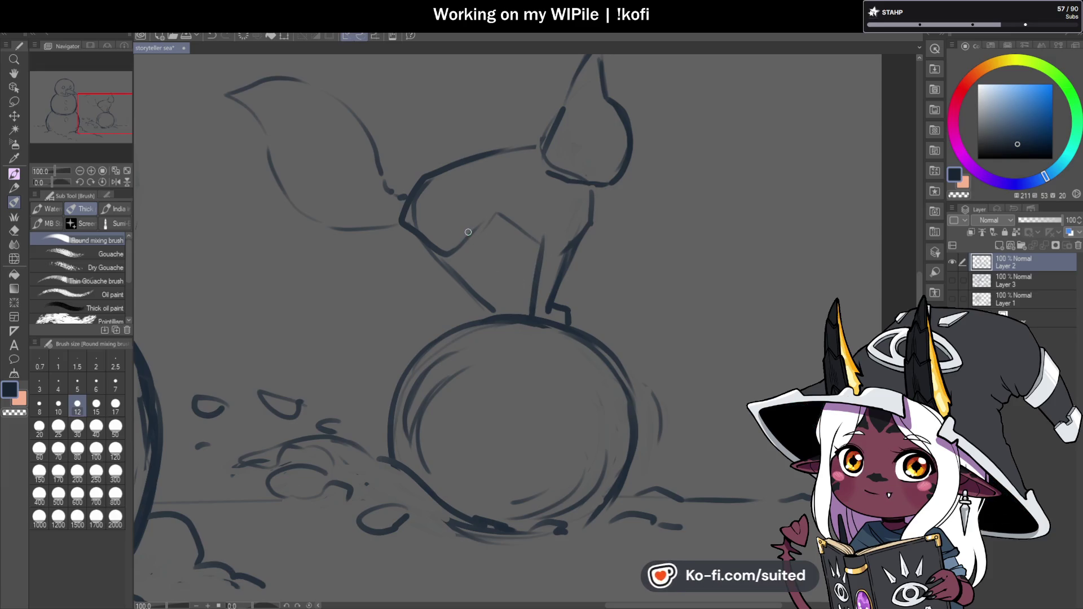
{"action": "left_click_drag", "start_coordinate": [416, 206], "coordinate": [414, 235]}
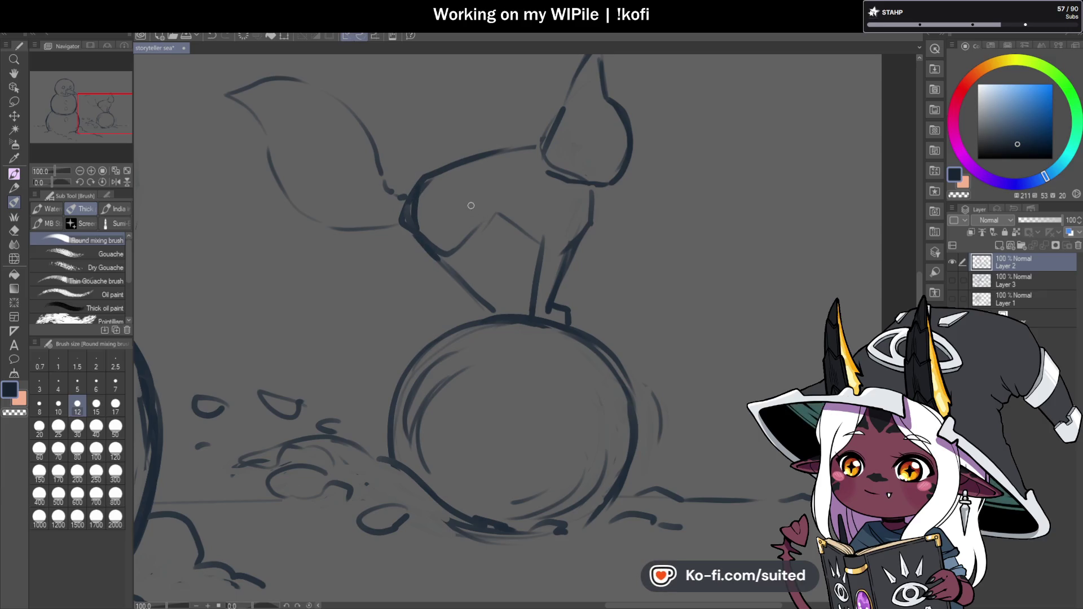
{"action": "mouse_move", "coordinate": [481, 214]}
{"action": "left_mouse_down"}
{"action": "mouse_move", "coordinate": [470, 260]}
{"action": "mouse_move", "coordinate": [484, 309]}
{"action": "mouse_move", "coordinate": [468, 299]}
{"action": "mouse_move", "coordinate": [470, 315]}
{"action": "mouse_move", "coordinate": [496, 319]}
{"action": "left_mouse_up"}
{"action": "left_click_drag", "start_coordinate": [472, 257], "coordinate": [477, 292]}
{"action": "scroll", "coordinate": [580, 230], "scroll_direction": "down", "scroll_amount": 3}
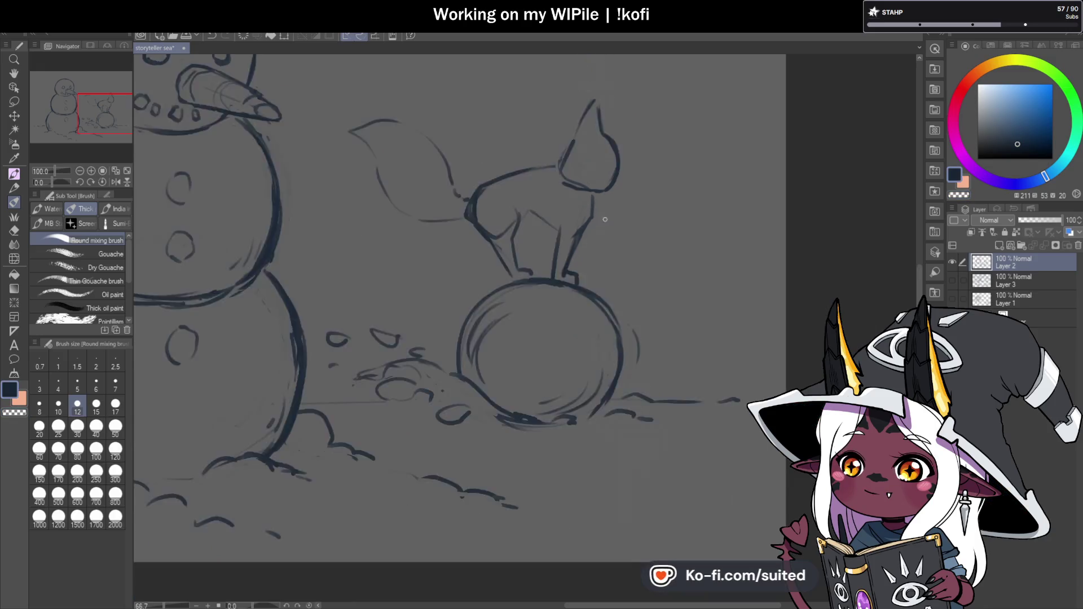
- Undo the last two stray leg strokes, save, and extend the creature's lower body line
{"action": "scroll", "coordinate": [623, 188], "scroll_direction": "up", "scroll_amount": 2}
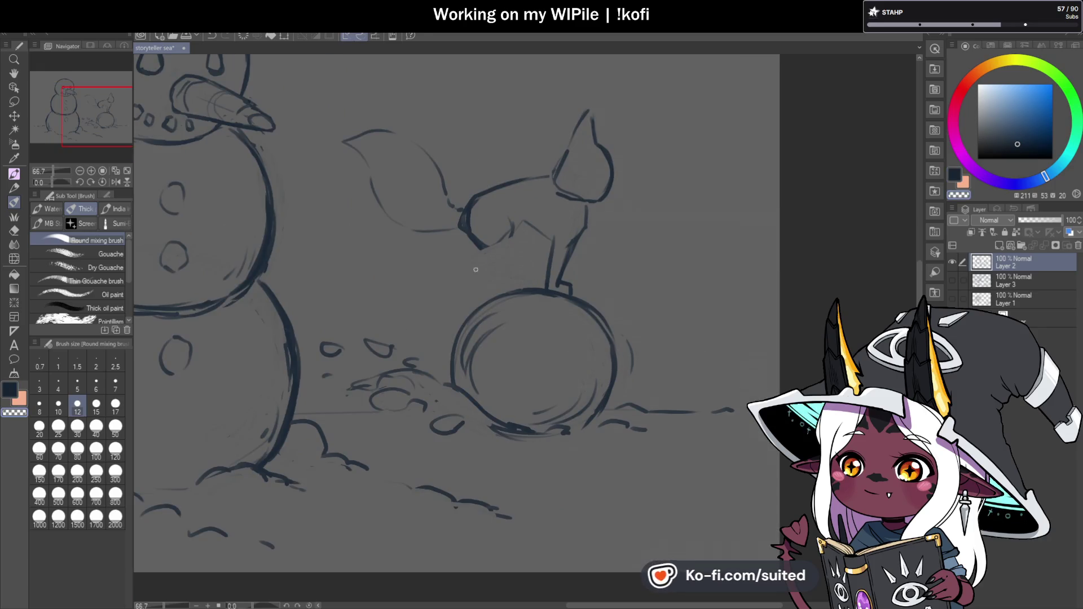
{"action": "key", "text": "ctrl+z"}
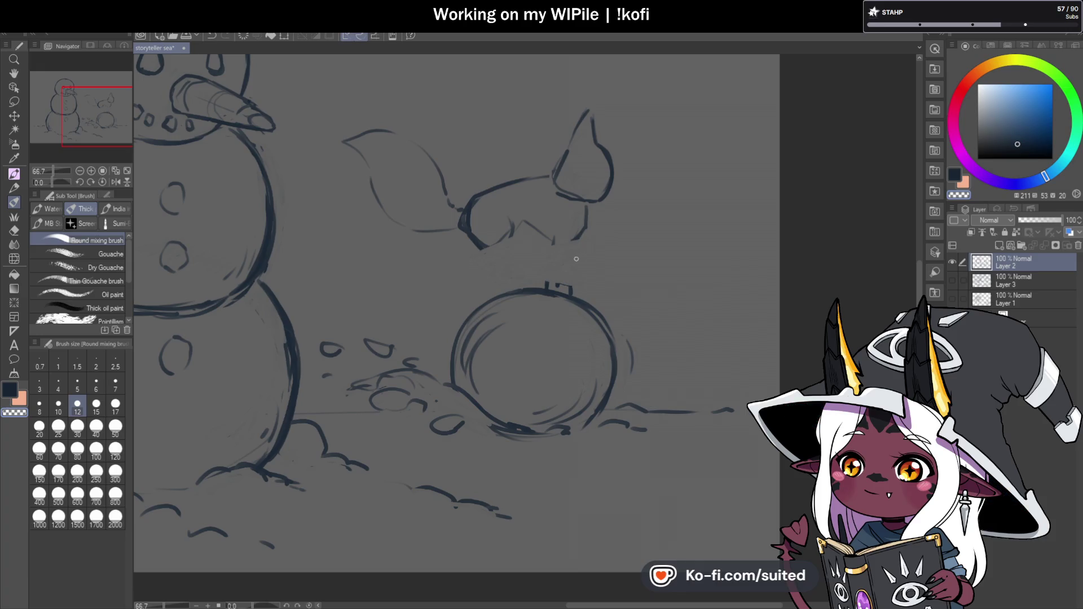
{"action": "key", "text": "ctrl+z"}
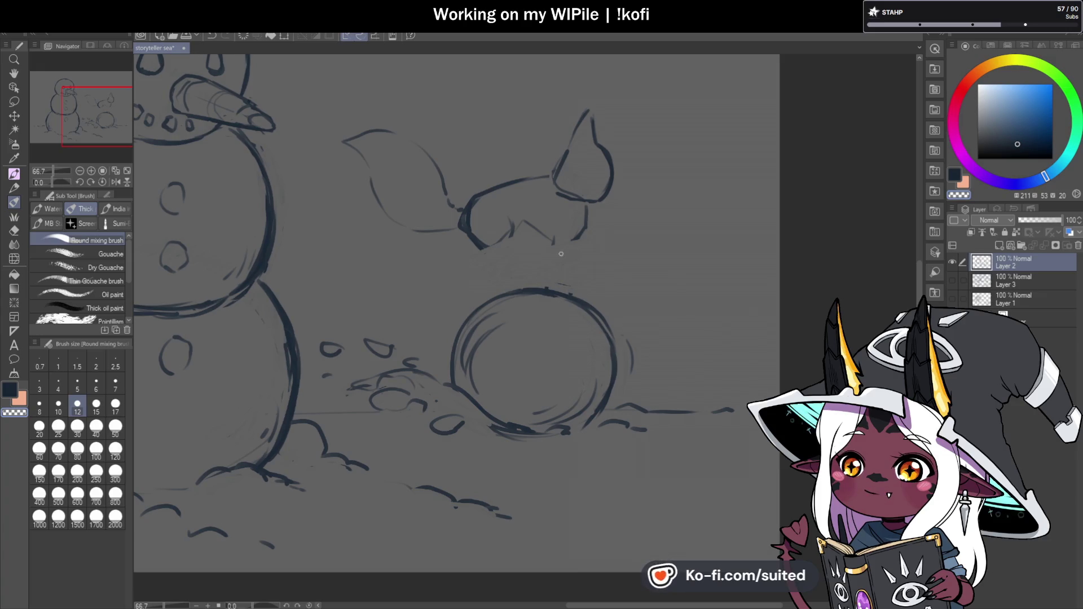
{"action": "key", "text": "ctrl+s"}
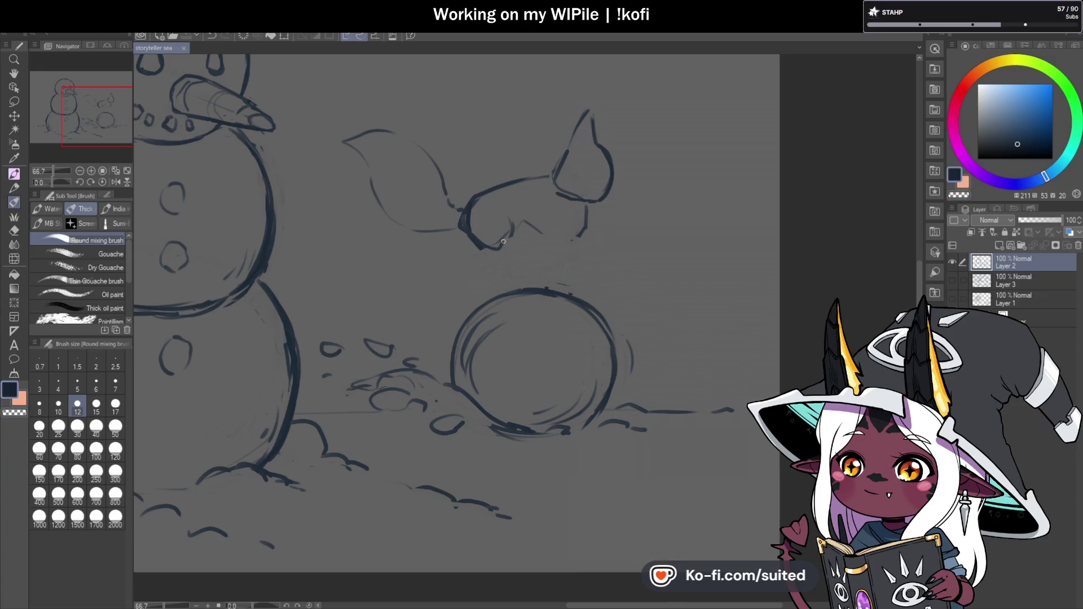
{"action": "mouse_move", "coordinate": [525, 225]}
{"action": "left_mouse_down"}
{"action": "mouse_move", "coordinate": [567, 242]}
{"action": "mouse_move", "coordinate": [548, 282]}
{"action": "mouse_move", "coordinate": [559, 292]}
{"action": "left_mouse_up"}
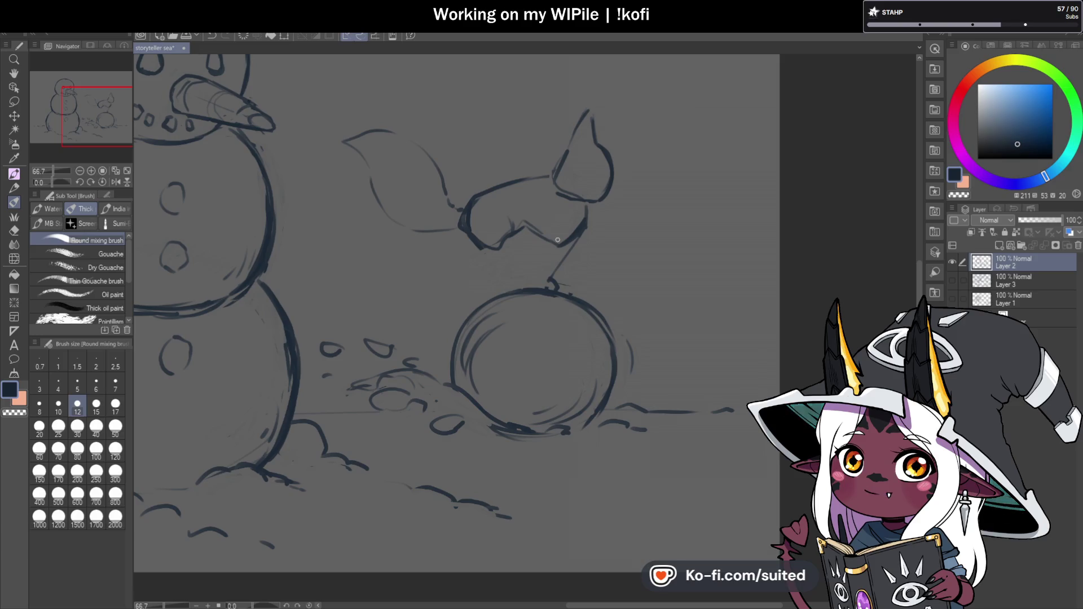
- With the canvas flipped, sketch a new front leg and hind leg with feet on the snowball
{"action": "left_click", "coordinate": [115, 182]}
{"action": "scroll", "coordinate": [509, 233], "scroll_direction": "down", "scroll_amount": 1}
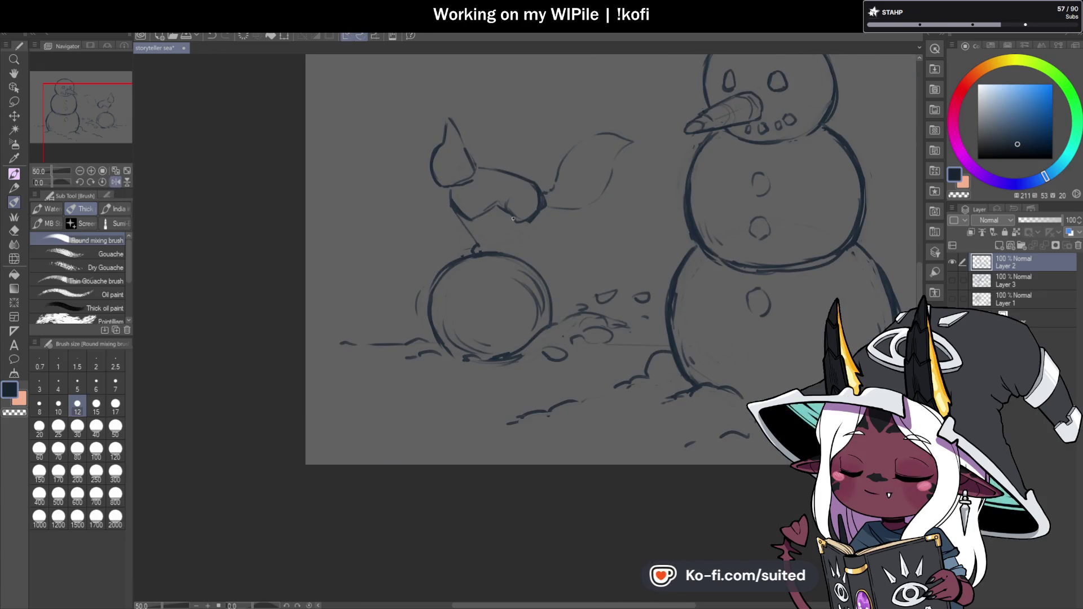
{"action": "scroll", "coordinate": [507, 232], "scroll_direction": "up", "scroll_amount": 2}
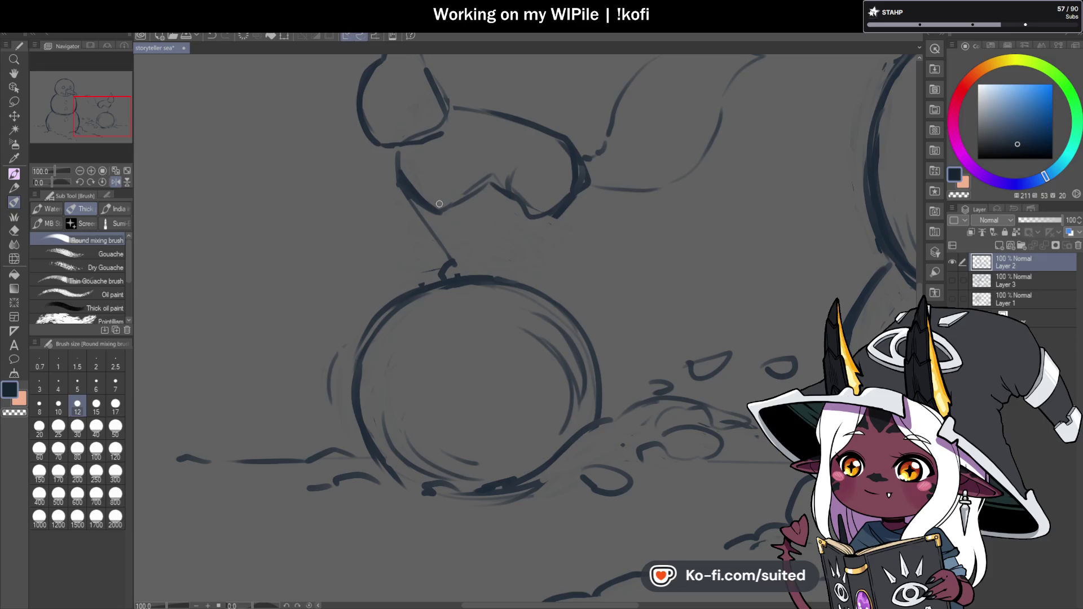
{"action": "left_click_drag", "start_coordinate": [445, 192], "coordinate": [455, 225]}
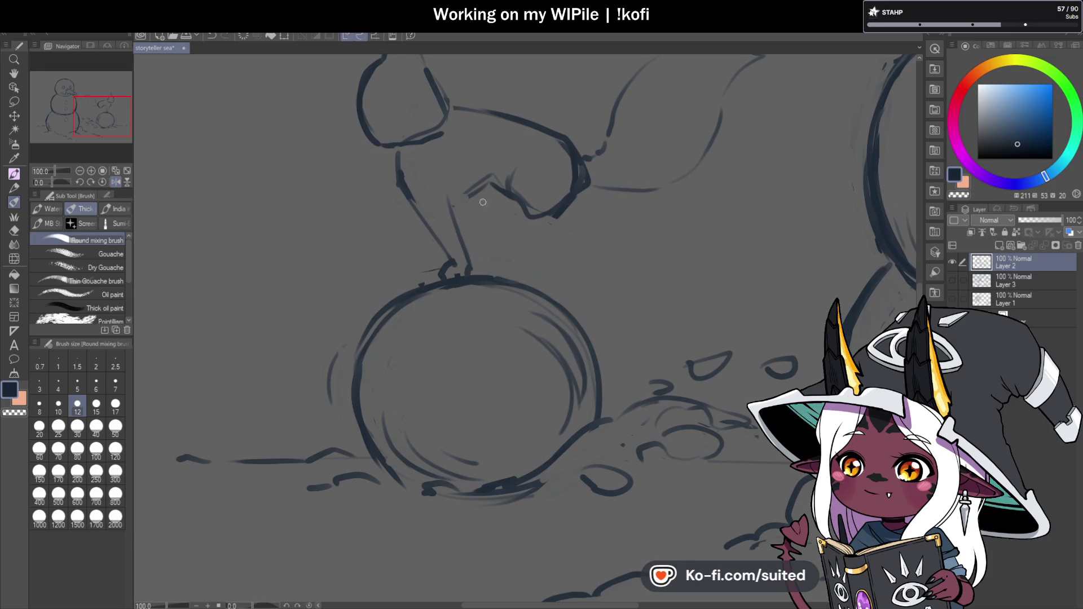
{"action": "left_click_drag", "start_coordinate": [450, 197], "coordinate": [461, 193]}
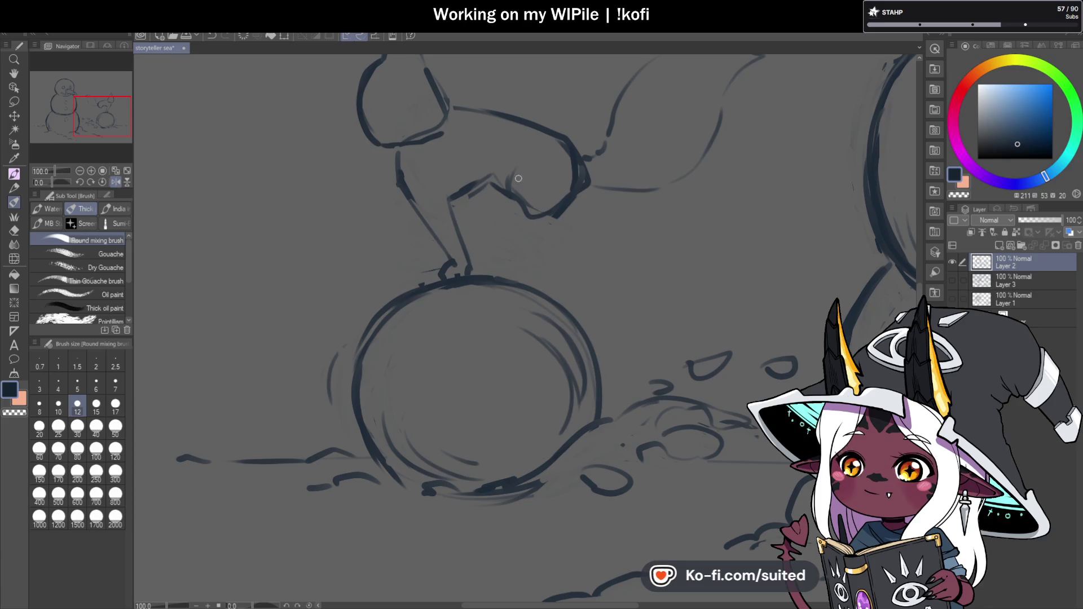
{"action": "left_click_drag", "start_coordinate": [508, 200], "coordinate": [512, 167]}
{"action": "left_click_drag", "start_coordinate": [528, 212], "coordinate": [506, 158]}
{"action": "left_click_drag", "start_coordinate": [513, 280], "coordinate": [484, 273]}
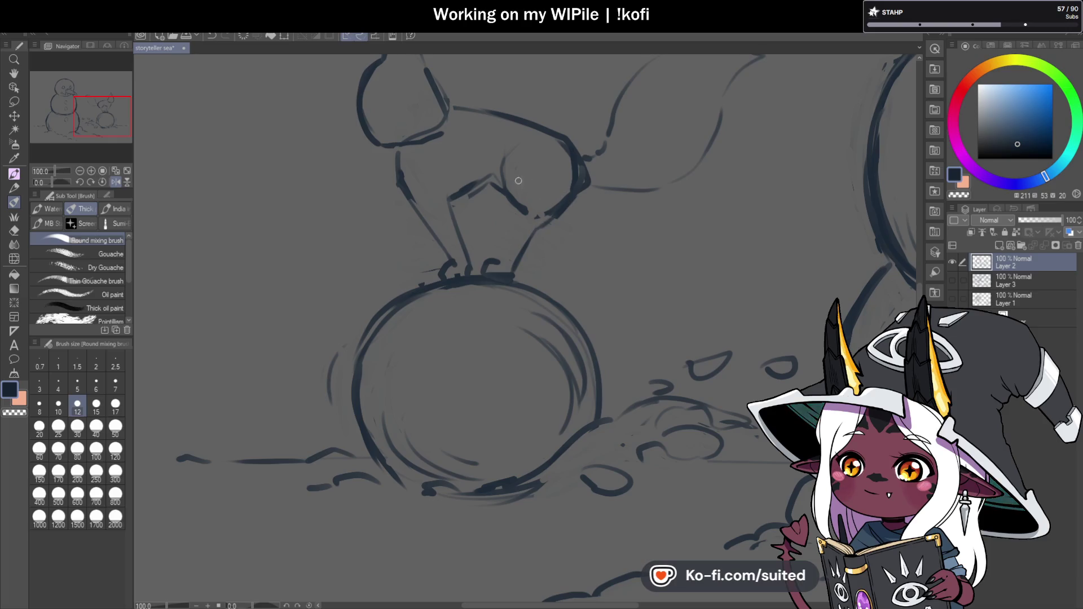
- Erase stray belly lines with transparent colour and redraw the leg line in dark colour
{"action": "mouse_move", "coordinate": [504, 188]}
{"action": "left_mouse_down"}
{"action": "mouse_move", "coordinate": [529, 215]}
{"action": "mouse_move", "coordinate": [563, 203]}
{"action": "left_mouse_up"}
{"action": "key", "text": "c"}
{"action": "left_click_drag", "start_coordinate": [502, 151], "coordinate": [503, 205]}
{"action": "scroll", "coordinate": [511, 237], "scroll_direction": "down", "scroll_amount": 3}
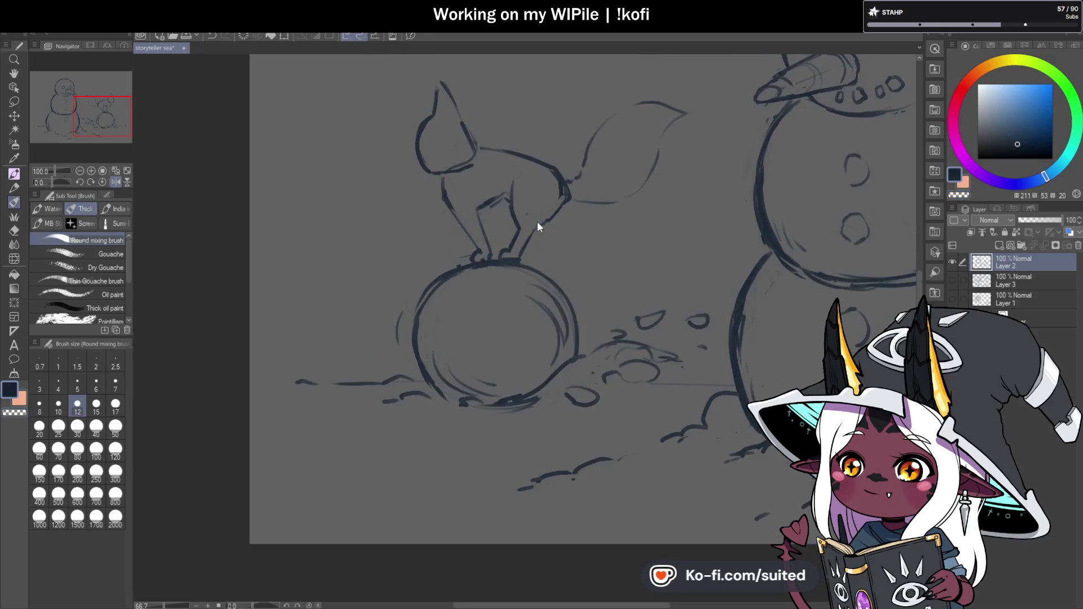
- Add another leg stroke to the creature in the dark colour
{"action": "scroll", "coordinate": [440, 223], "scroll_direction": "up", "scroll_amount": 3}
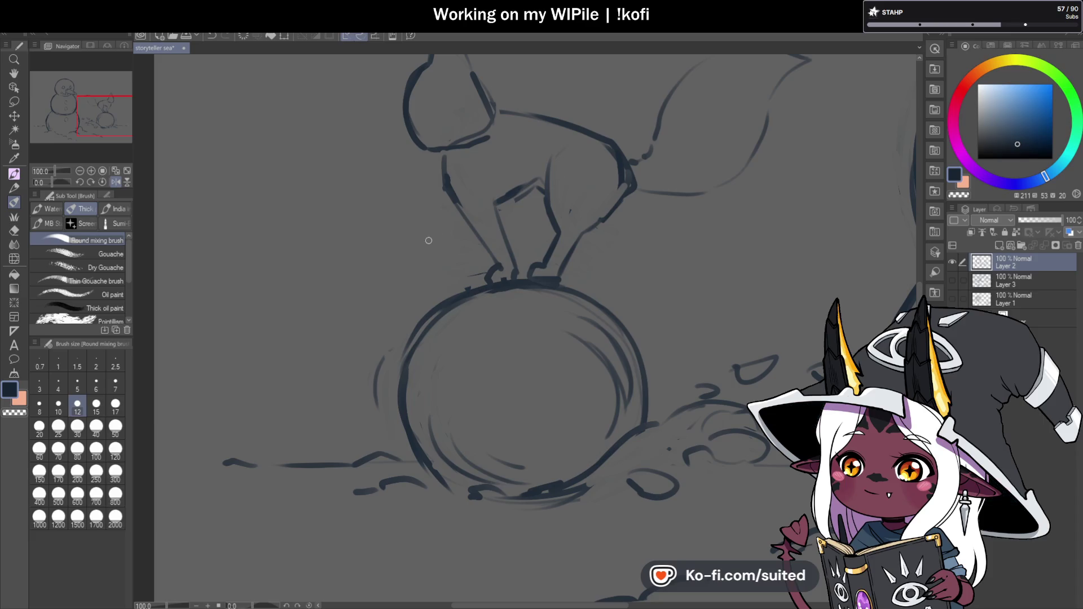
{"action": "scroll", "coordinate": [574, 212], "scroll_direction": "down", "scroll_amount": 3}
{"action": "scroll", "coordinate": [510, 194], "scroll_direction": "up", "scroll_amount": 1}
{"action": "scroll", "coordinate": [485, 180], "scroll_direction": "up", "scroll_amount": 2}
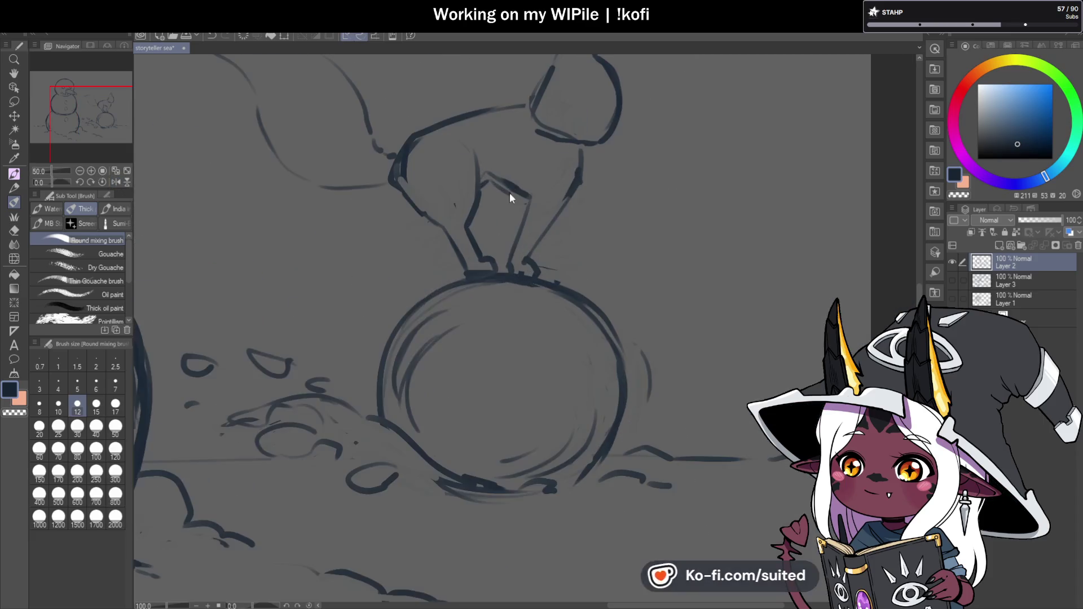
{"action": "key", "text": "c"}
{"action": "left_click_drag", "start_coordinate": [516, 243], "coordinate": [534, 205]}
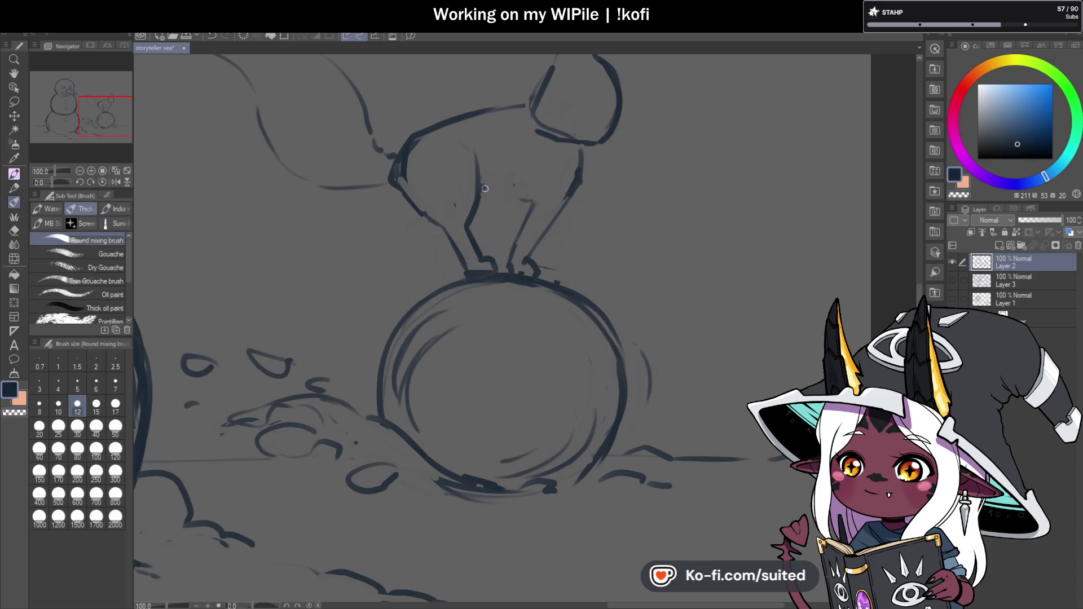
- Lasso the fox's ear, scale it up with Ctrl+T, confirm, and deselect
{"action": "scroll", "coordinate": [559, 212], "scroll_direction": "down", "scroll_amount": 3}
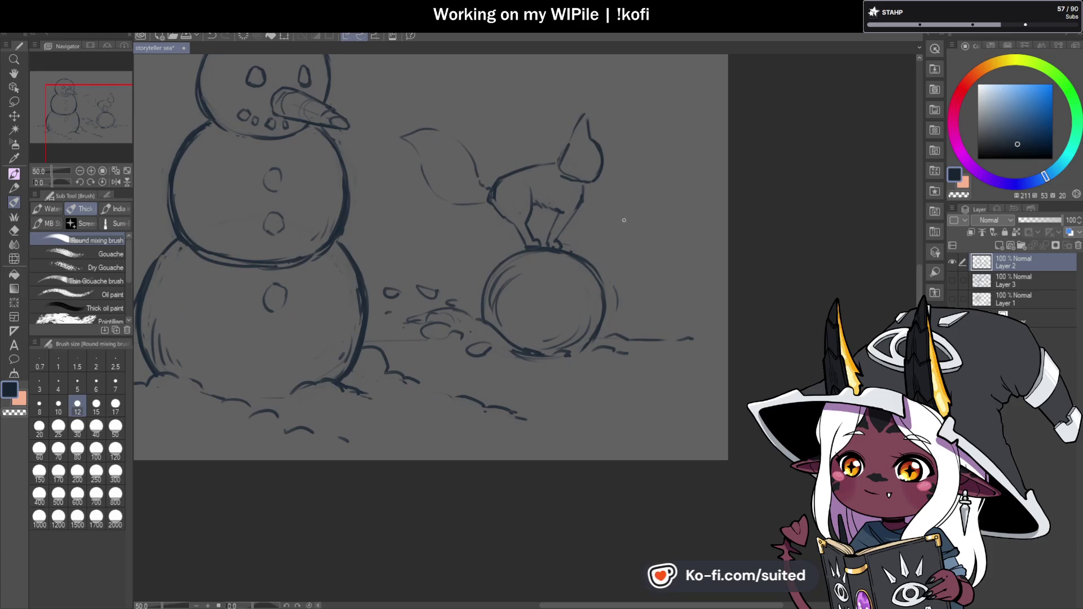
{"action": "scroll", "coordinate": [542, 225], "scroll_direction": "up", "scroll_amount": 5}
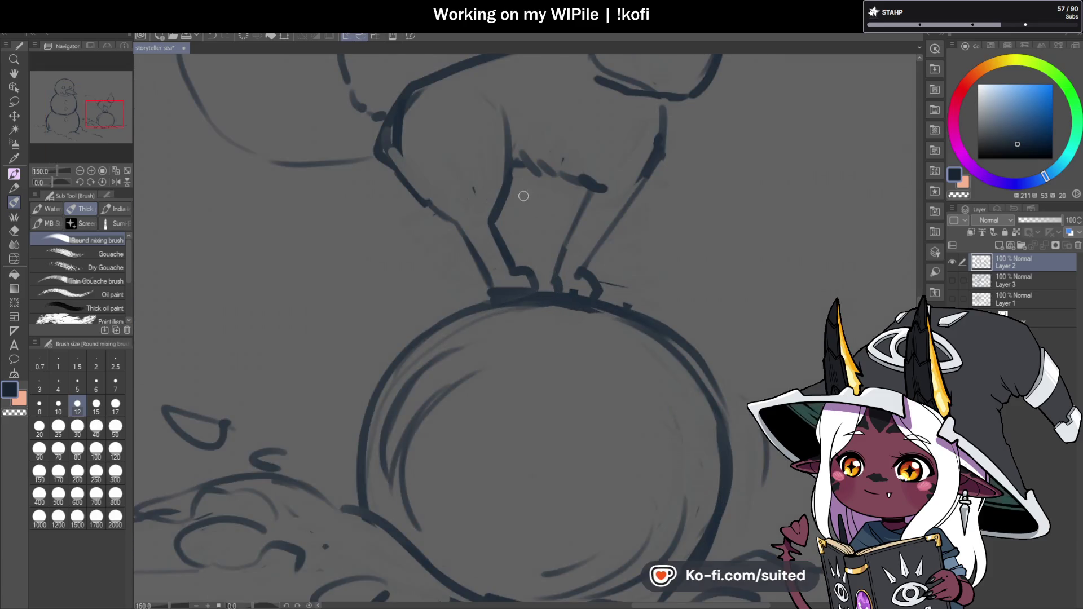
{"action": "scroll", "coordinate": [524, 228], "scroll_direction": "down", "scroll_amount": 2}
{"action": "scroll", "coordinate": [601, 127], "scroll_direction": "up", "scroll_amount": 2}
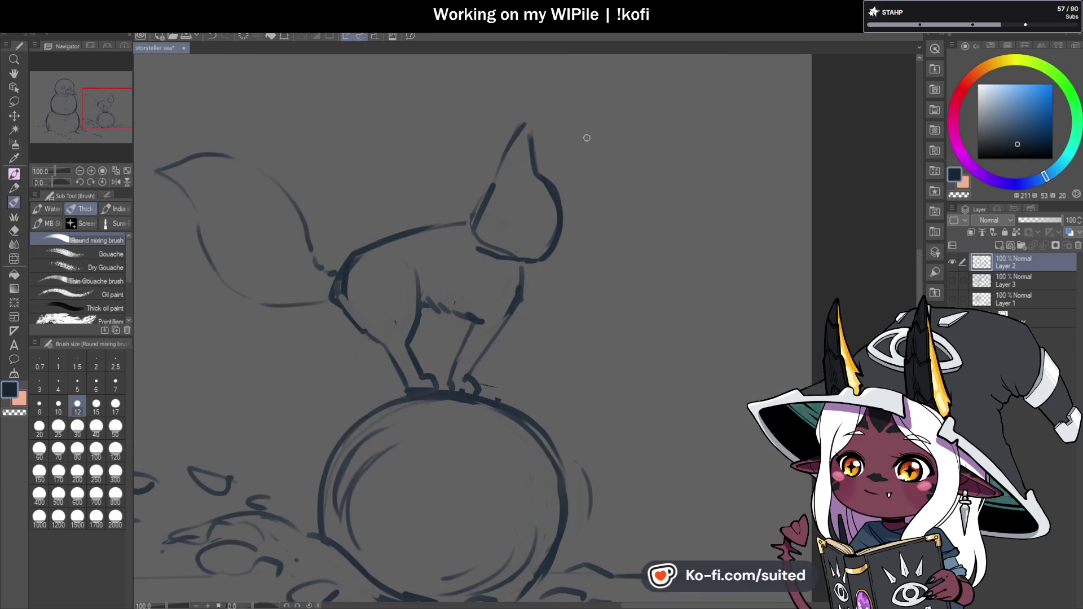
{"action": "key", "text": "m"}
{"action": "mouse_move", "coordinate": [555, 127]}
{"action": "left_mouse_down"}
{"action": "mouse_move", "coordinate": [474, 199]}
{"action": "mouse_move", "coordinate": [516, 265]}
{"action": "mouse_move", "coordinate": [571, 119]}
{"action": "mouse_move", "coordinate": [593, 97]}
{"action": "mouse_move", "coordinate": [583, 109]}
{"action": "left_mouse_up"}
{"action": "key", "text": "ctrl+t"}
{"action": "left_click_drag", "start_coordinate": [559, 166], "coordinate": [570, 164]}
{"action": "left_click", "coordinate": [515, 282]}
{"action": "key", "text": "ctrl+d"}
{"action": "key", "text": "b"}
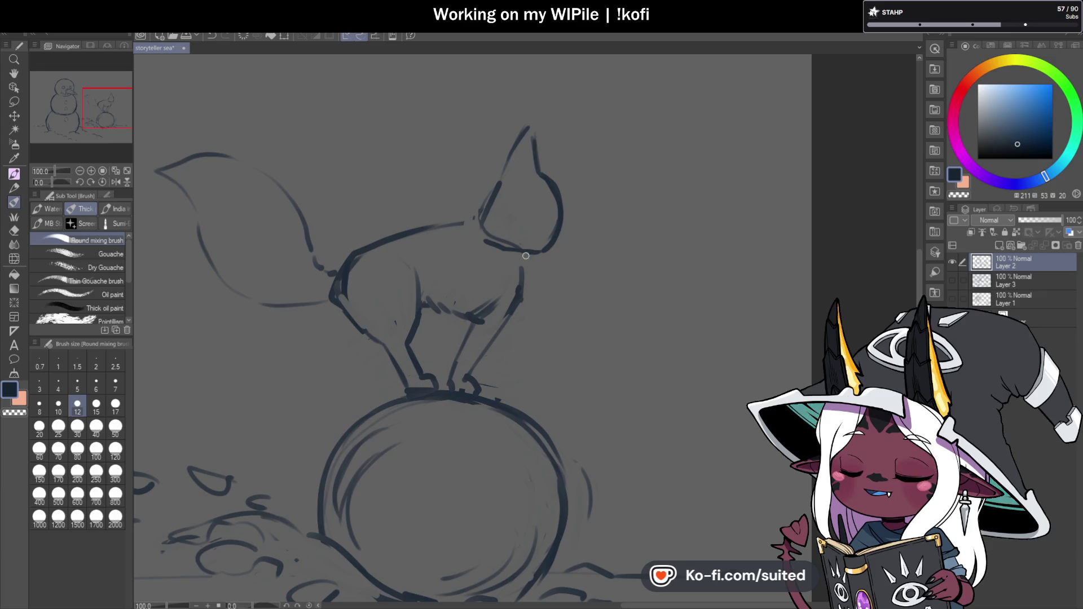
- Blend away old belly and leg lines, redraw the foot and leg, and extend the neck line
{"action": "mouse_move", "coordinate": [494, 316]}
{"action": "left_mouse_down"}
{"action": "mouse_move", "coordinate": [426, 298]}
{"action": "mouse_move", "coordinate": [478, 320]}
{"action": "mouse_move", "coordinate": [454, 366]}
{"action": "mouse_move", "coordinate": [517, 304]}
{"action": "left_mouse_up"}
{"action": "mouse_move", "coordinate": [471, 379]}
{"action": "left_mouse_down"}
{"action": "mouse_move", "coordinate": [446, 376]}
{"action": "mouse_move", "coordinate": [455, 337]}
{"action": "left_mouse_up"}
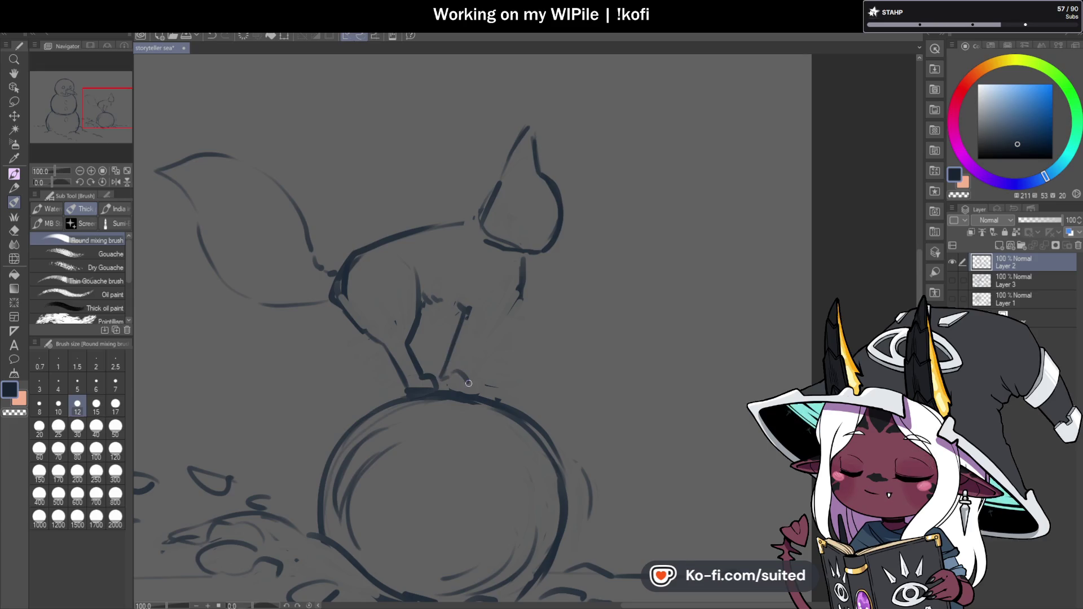
{"action": "mouse_move", "coordinate": [460, 375]}
{"action": "left_mouse_down"}
{"action": "mouse_move", "coordinate": [466, 393]}
{"action": "mouse_move", "coordinate": [449, 387]}
{"action": "mouse_move", "coordinate": [485, 329]}
{"action": "left_mouse_up"}
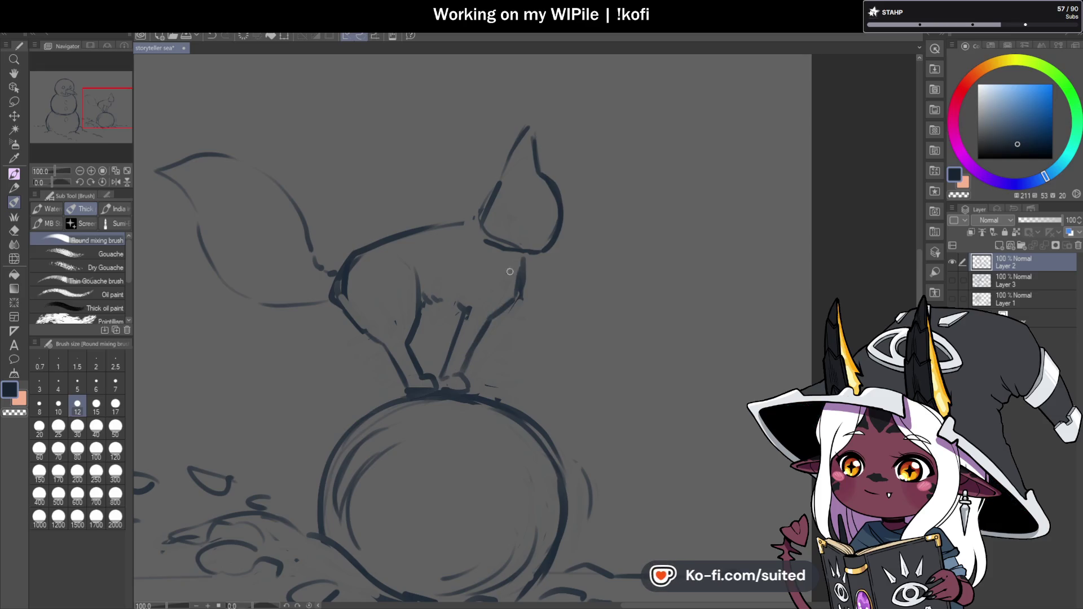
{"action": "scroll", "coordinate": [512, 269], "scroll_direction": "down", "scroll_amount": 3}
{"action": "scroll", "coordinate": [497, 300], "scroll_direction": "up", "scroll_amount": 3}
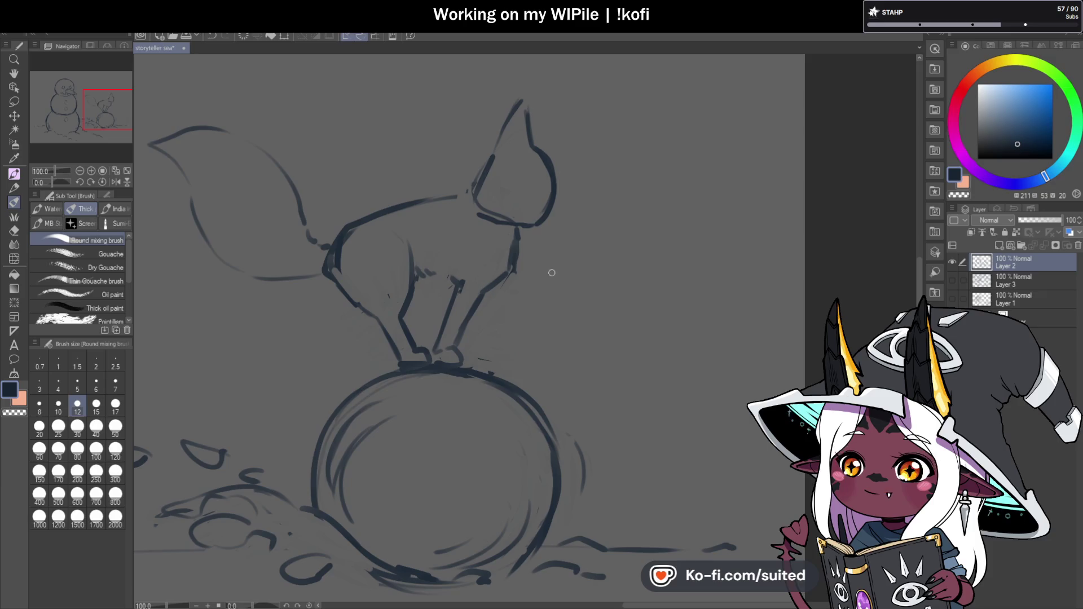
{"action": "left_click_drag", "start_coordinate": [456, 197], "coordinate": [468, 198]}
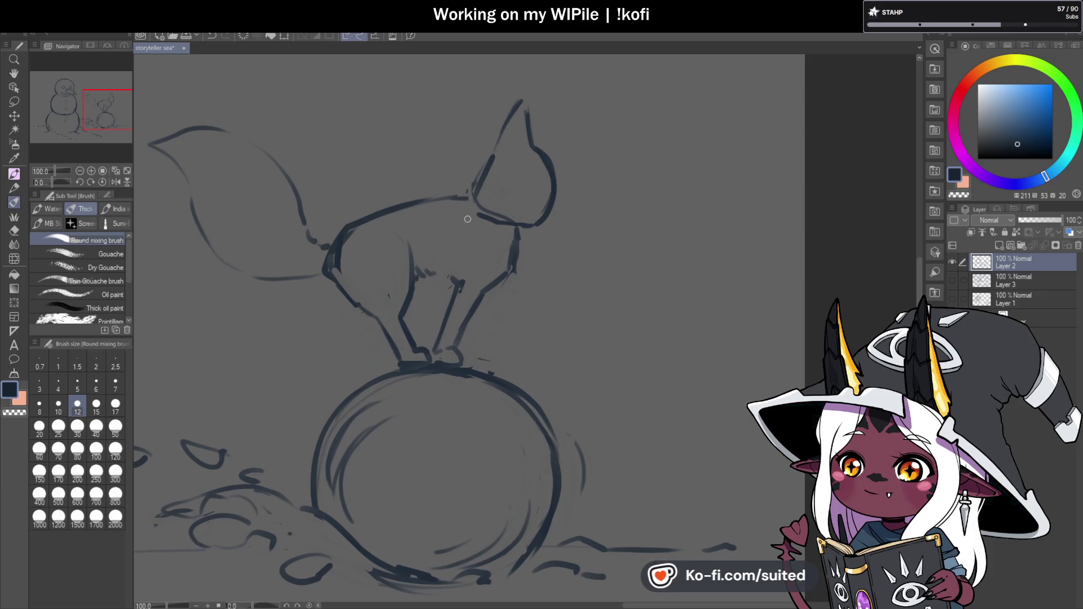
{"action": "scroll", "coordinate": [597, 269], "scroll_direction": "down", "scroll_amount": 1}
{"action": "scroll", "coordinate": [387, 179], "scroll_direction": "up", "scroll_amount": 1}
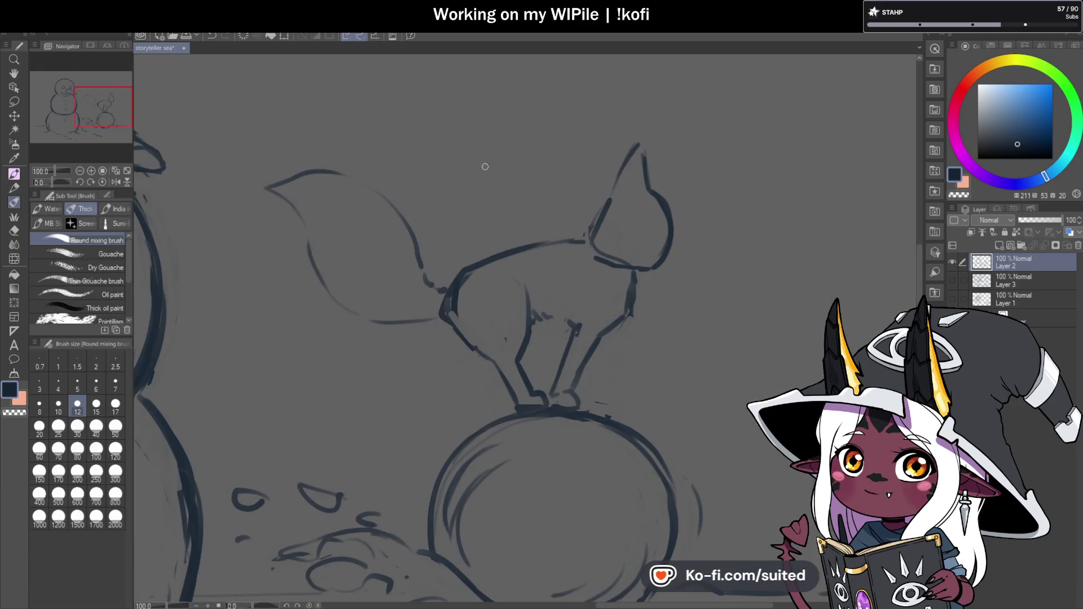
- Lasso the fox's tail, then rotate and reposition it with a confirmed transform
{"action": "key", "text": "m"}
{"action": "mouse_move", "coordinate": [445, 312]}
{"action": "left_mouse_down"}
{"action": "mouse_move", "coordinate": [261, 138]}
{"action": "mouse_move", "coordinate": [451, 259]}
{"action": "left_mouse_up"}
{"action": "key", "text": "ctrl+t"}
{"action": "left_click_drag", "start_coordinate": [416, 319], "coordinate": [395, 336]}
{"action": "left_click", "coordinate": [324, 360]}
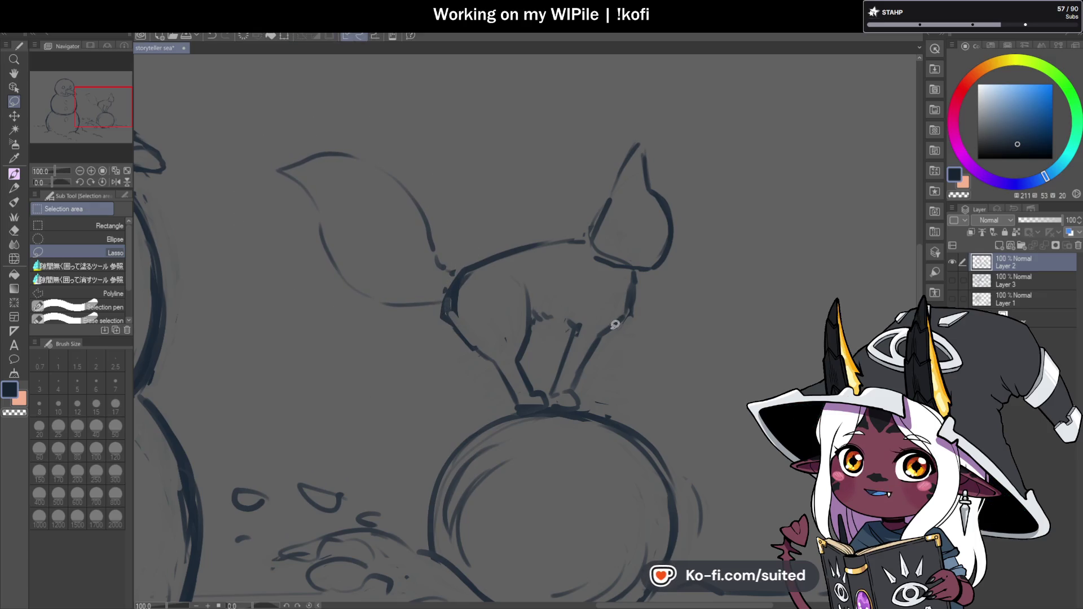
{"action": "key", "text": "b"}
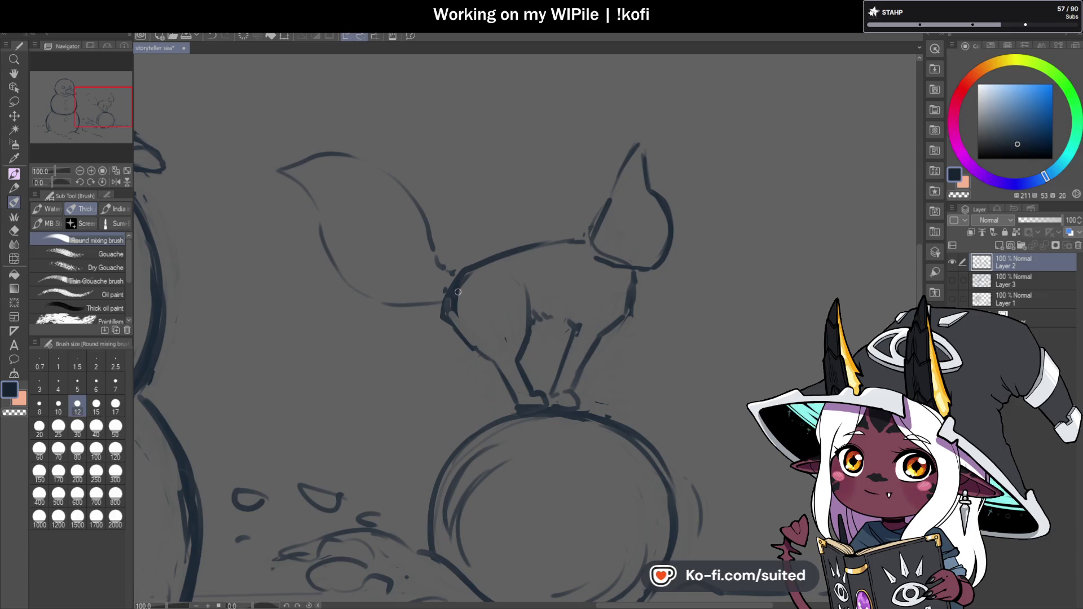
- Erase part of the back line and redraw the tail's left and right edges
{"action": "key", "text": "c"}
{"action": "mouse_move", "coordinate": [446, 327]}
{"action": "left_mouse_down"}
{"action": "mouse_move", "coordinate": [449, 293]}
{"action": "mouse_move", "coordinate": [487, 360]}
{"action": "left_mouse_up"}
{"action": "key", "text": "c"}
{"action": "left_click_drag", "start_coordinate": [331, 255], "coordinate": [317, 205]}
{"action": "left_click_drag", "start_coordinate": [364, 162], "coordinate": [454, 272]}
{"action": "scroll", "coordinate": [641, 301], "scroll_direction": "down", "scroll_amount": 3}
{"action": "scroll", "coordinate": [641, 300], "scroll_direction": "up", "scroll_amount": 2}
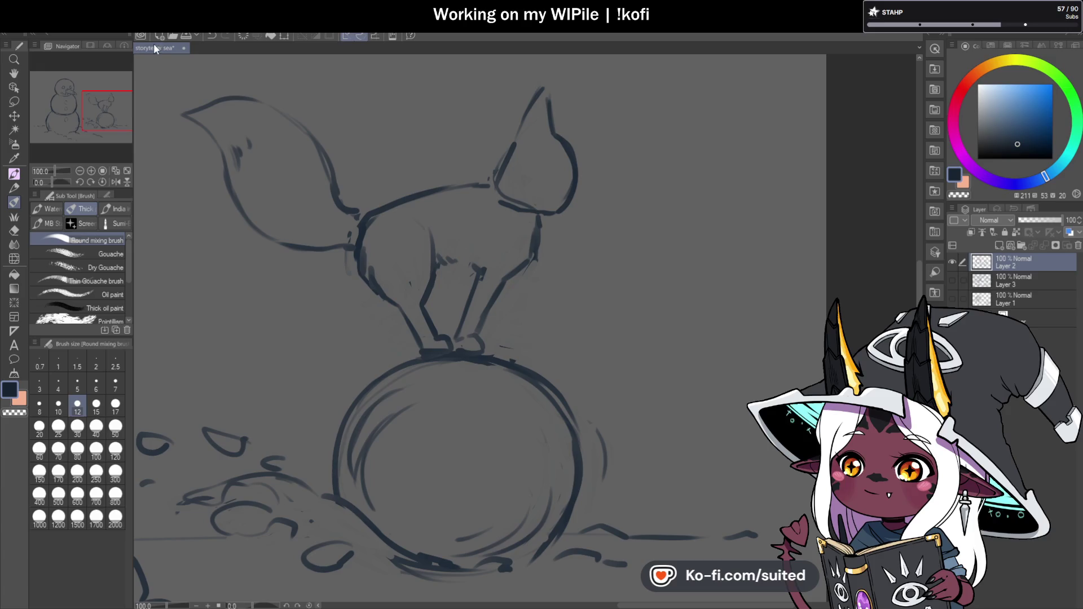
{"action": "scroll", "coordinate": [561, 276], "scroll_direction": "down", "scroll_amount": 2}
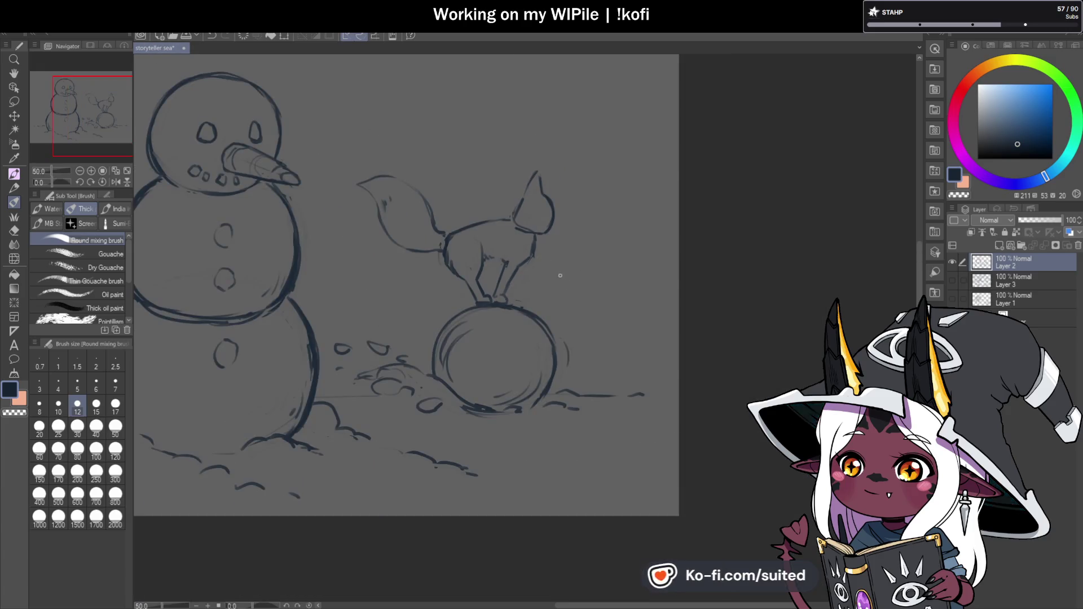
- Replace the last leg stroke with a new front leg, erasing old leg and chest lines
{"action": "scroll", "coordinate": [510, 277], "scroll_direction": "up", "scroll_amount": 2}
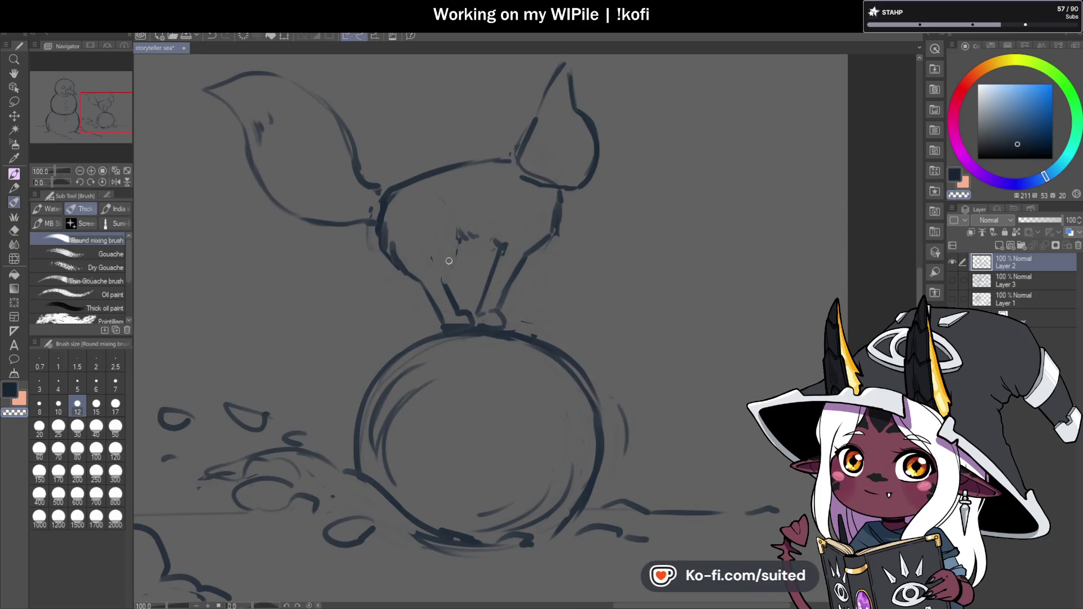
{"action": "key", "text": "ctrl+z"}
{"action": "left_click_drag", "start_coordinate": [444, 307], "coordinate": [458, 234]}
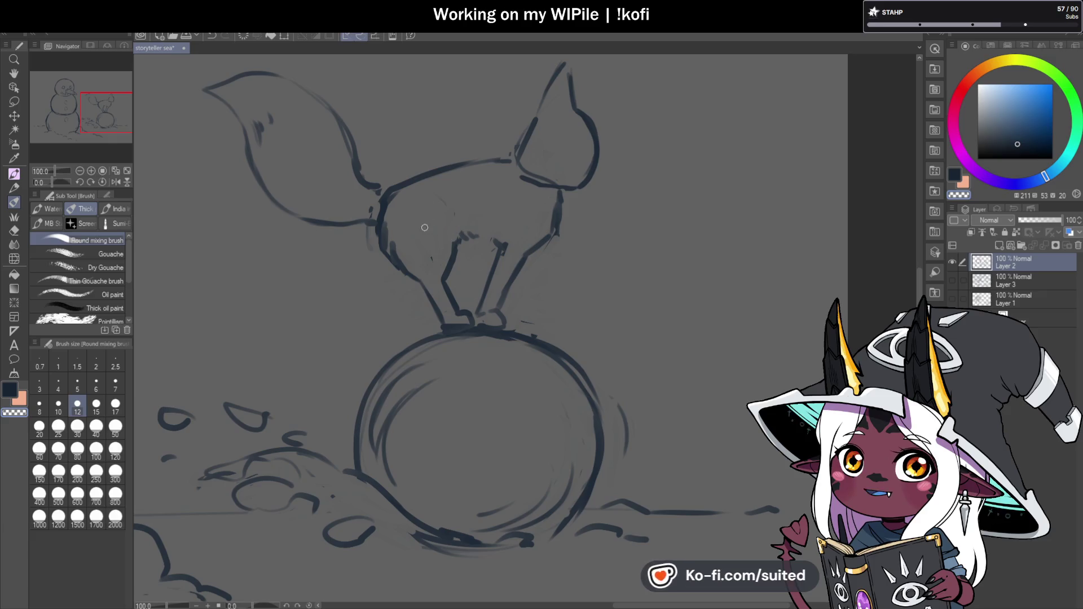
{"action": "key", "text": "c"}
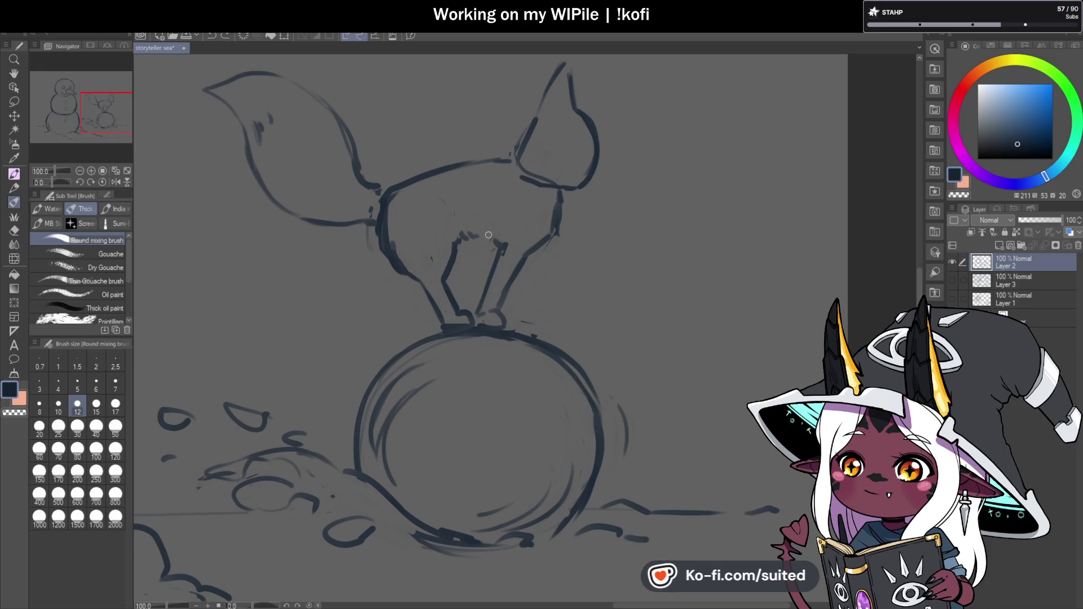
{"action": "key", "text": "c"}
{"action": "mouse_move", "coordinate": [450, 269]}
{"action": "left_mouse_down"}
{"action": "mouse_move", "coordinate": [432, 289]}
{"action": "mouse_move", "coordinate": [458, 303]}
{"action": "mouse_move", "coordinate": [444, 324]}
{"action": "left_mouse_up"}
{"action": "left_click_drag", "start_coordinate": [414, 272], "coordinate": [389, 255]}
{"action": "key", "text": "c"}
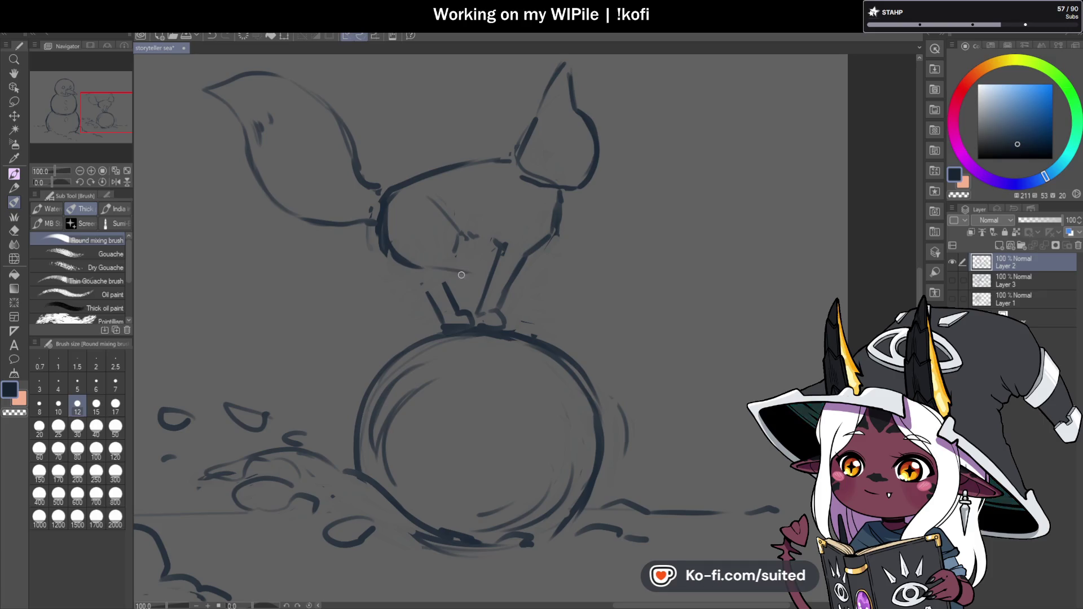
{"action": "mouse_move", "coordinate": [449, 275]}
{"action": "left_mouse_down"}
{"action": "mouse_move", "coordinate": [474, 282]}
{"action": "mouse_move", "coordinate": [492, 270]}
{"action": "mouse_move", "coordinate": [520, 288]}
{"action": "left_mouse_up"}
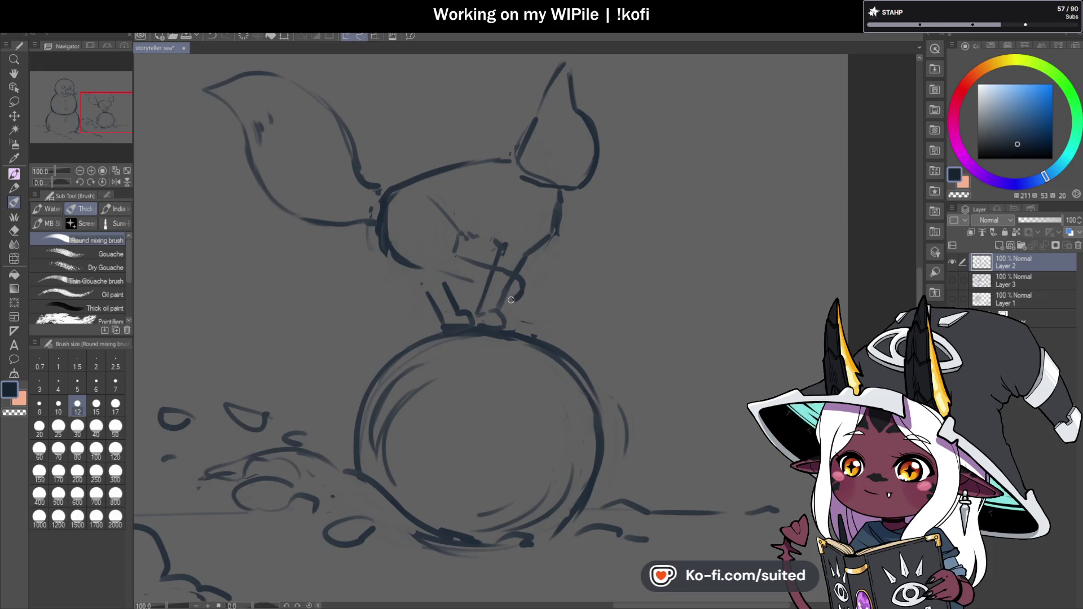
- On the mirrored view, draw a curved arm at the hip, thicken the right leg, and save
{"action": "key", "text": "ctrl+minus"}
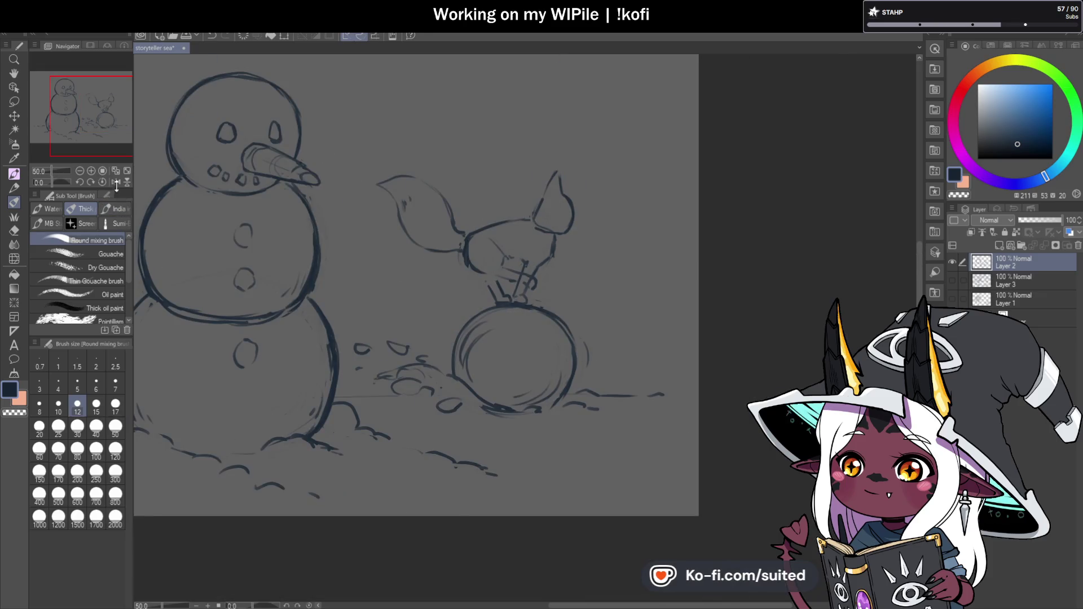
{"action": "key", "text": "h"}
{"action": "key", "text": "ctrl+plus"}
{"action": "key", "text": "ctrl+plus"}
{"action": "key", "text": "ctrl+plus"}
{"action": "mouse_move", "coordinate": [556, 261]}
{"action": "left_mouse_down"}
{"action": "mouse_move", "coordinate": [587, 255]}
{"action": "mouse_move", "coordinate": [642, 215]}
{"action": "left_mouse_up"}
{"action": "left_click_drag", "start_coordinate": [572, 295], "coordinate": [585, 269]}
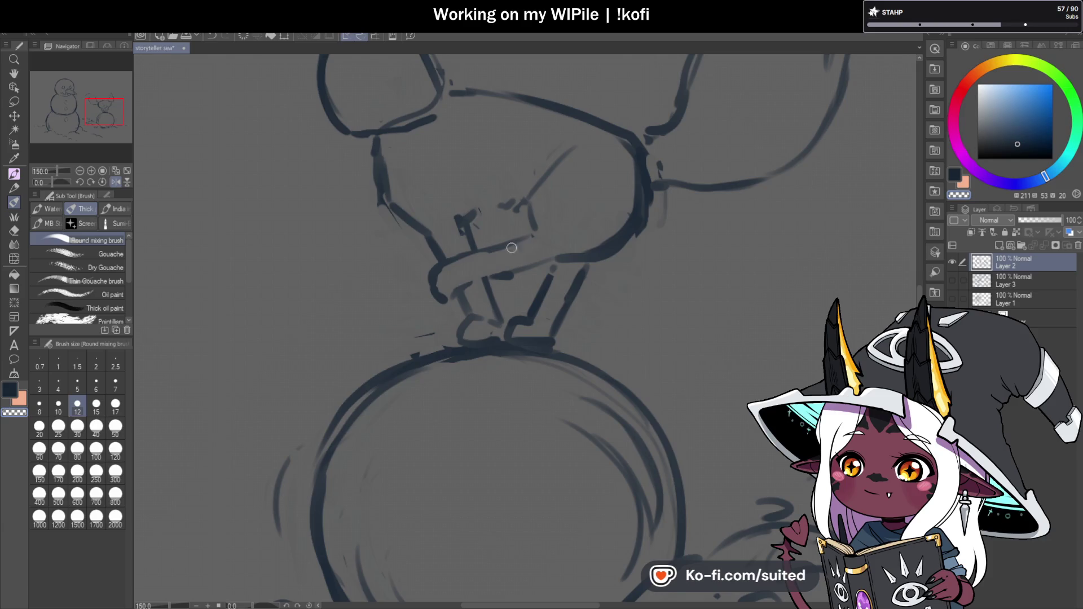
{"action": "key", "text": "ctrl+s"}
- Draw the arm reaching down-left, touch up the face, and extend the small held box
{"action": "mouse_move", "coordinate": [533, 234]}
{"action": "left_mouse_down"}
{"action": "mouse_move", "coordinate": [466, 256]}
{"action": "mouse_move", "coordinate": [577, 254]}
{"action": "left_mouse_up"}
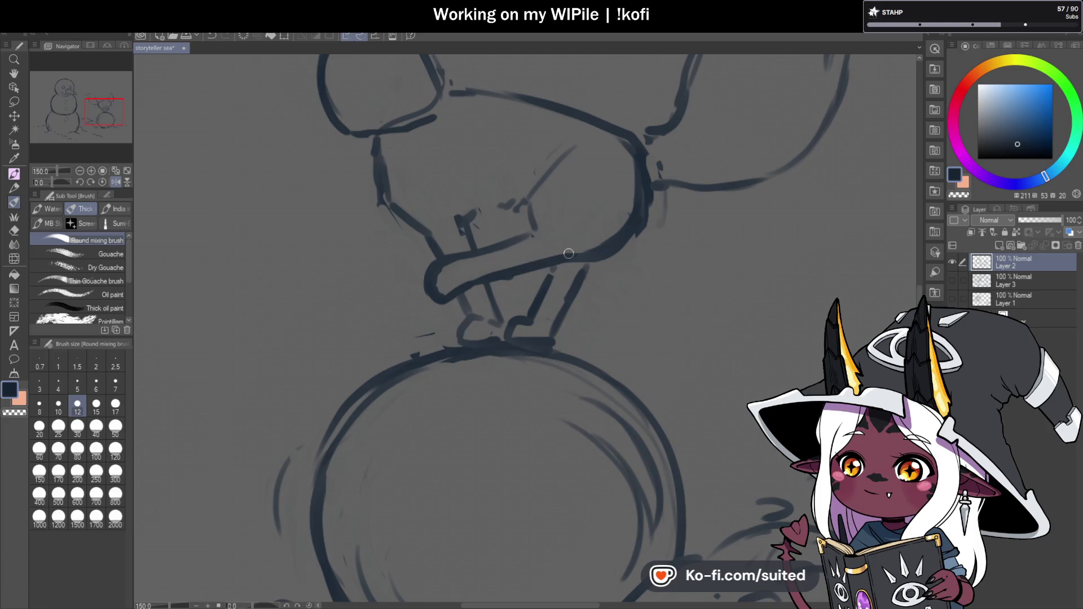
{"action": "left_click_drag", "start_coordinate": [528, 201], "coordinate": [533, 227]}
{"action": "key", "text": "c"}
{"action": "mouse_move", "coordinate": [536, 178]}
{"action": "left_mouse_down"}
{"action": "mouse_move", "coordinate": [530, 206]}
{"action": "mouse_move", "coordinate": [546, 165]}
{"action": "left_mouse_up"}
{"action": "scroll", "coordinate": [489, 232], "scroll_direction": "down", "scroll_amount": 2}
{"action": "scroll", "coordinate": [488, 235], "scroll_direction": "up", "scroll_amount": 2}
{"action": "left_click_drag", "start_coordinate": [497, 234], "coordinate": [466, 248]}
{"action": "mouse_move", "coordinate": [378, 284]}
{"action": "left_mouse_down"}
{"action": "mouse_move", "coordinate": [341, 296]}
{"action": "mouse_move", "coordinate": [398, 257]}
{"action": "left_mouse_up"}
{"action": "scroll", "coordinate": [372, 248], "scroll_direction": "down", "scroll_amount": 2}
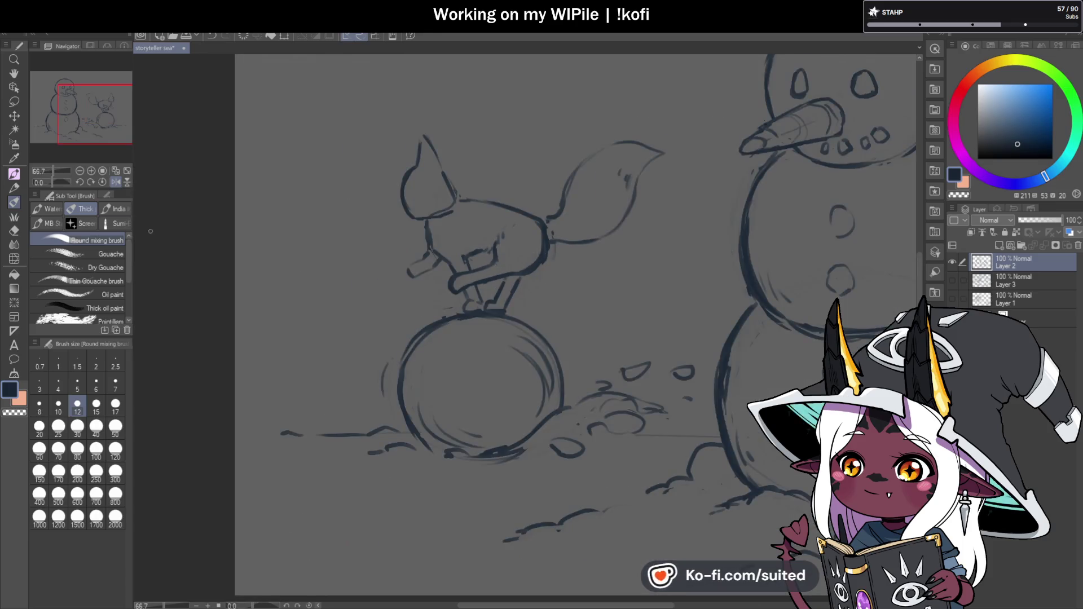
- Unmirror the view and erase faint lines at the upper ear and head's top right
{"action": "key", "text": "h"}
{"action": "scroll", "coordinate": [163, 236], "scroll_direction": "down", "scroll_amount": 1}
{"action": "scroll", "coordinate": [613, 265], "scroll_direction": "up", "scroll_amount": 3}
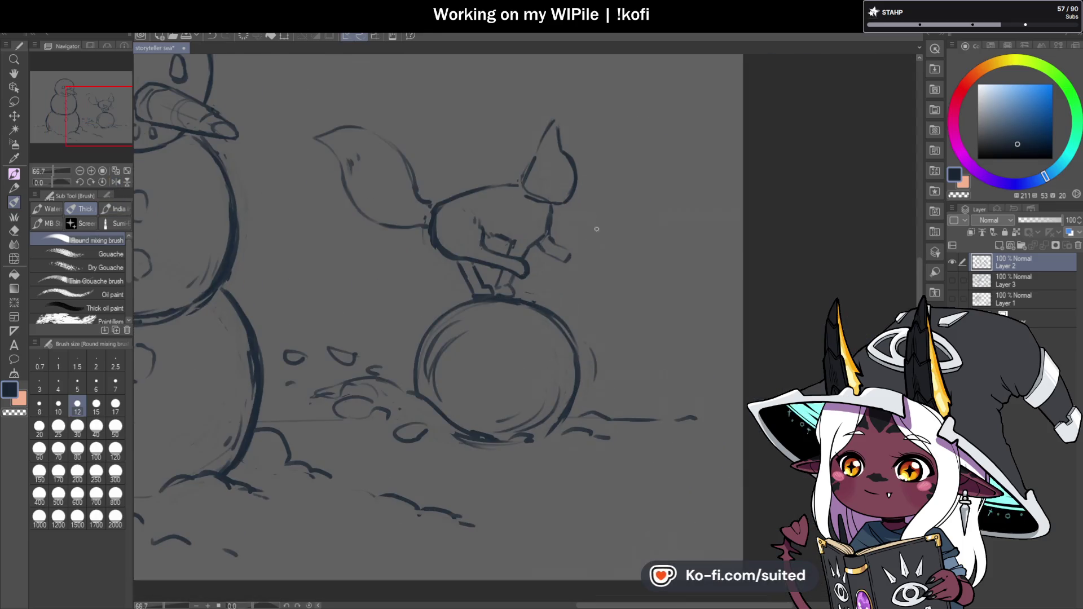
{"action": "scroll", "coordinate": [541, 181], "scroll_direction": "down", "scroll_amount": 1}
{"action": "left_click_drag", "start_coordinate": [505, 133], "coordinate": [527, 80]}
{"action": "mouse_move", "coordinate": [541, 119]}
{"action": "left_mouse_down"}
{"action": "mouse_move", "coordinate": [550, 149]}
{"action": "mouse_move", "coordinate": [536, 140]}
{"action": "left_mouse_up"}
{"action": "key", "text": "c"}
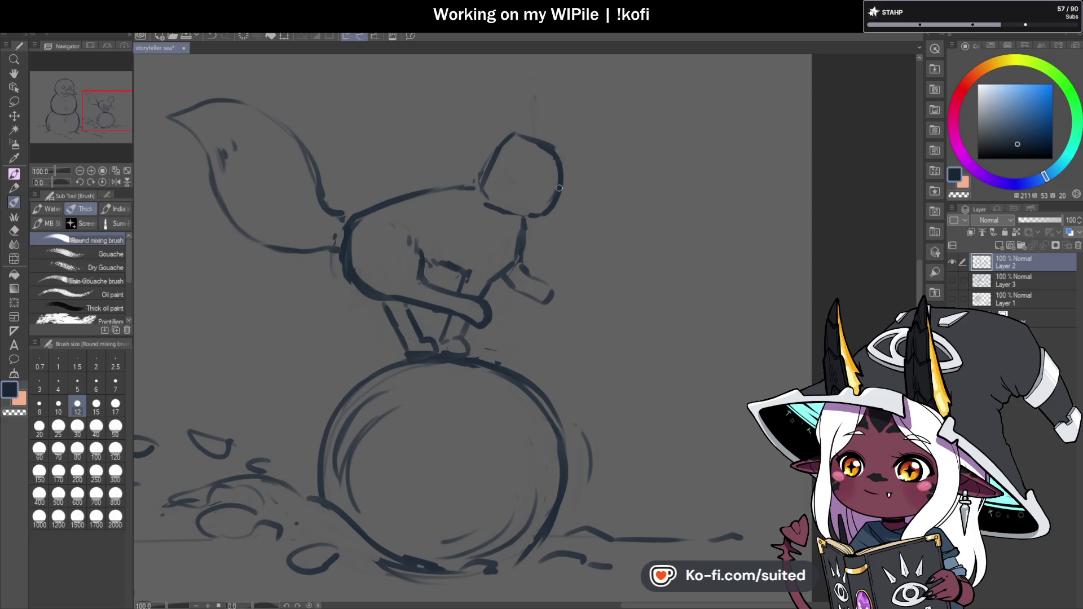
- Redraw the top of the fox's head and the diamond shape inside it
{"action": "scroll", "coordinate": [559, 185], "scroll_direction": "up", "scroll_amount": 1}
{"action": "left_click_drag", "start_coordinate": [492, 194], "coordinate": [520, 237]}
{"action": "mouse_move", "coordinate": [487, 204]}
{"action": "left_mouse_down"}
{"action": "mouse_move", "coordinate": [526, 137]}
{"action": "mouse_move", "coordinate": [567, 172]}
{"action": "left_mouse_up"}
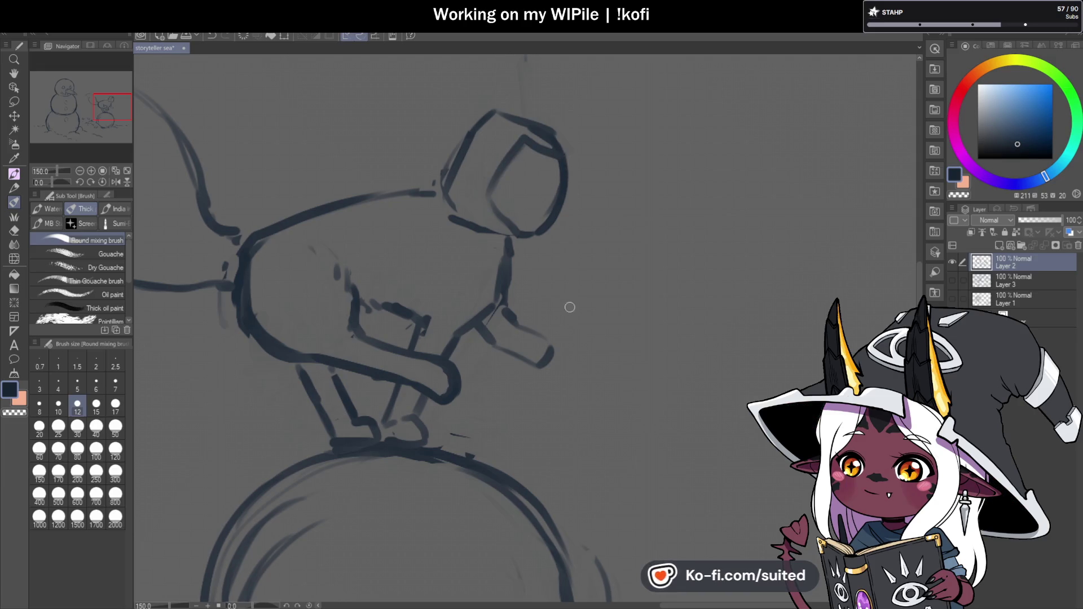
{"action": "scroll", "coordinate": [569, 306], "scroll_direction": "down", "scroll_amount": 2}
{"action": "scroll", "coordinate": [542, 213], "scroll_direction": "up", "scroll_amount": 2}
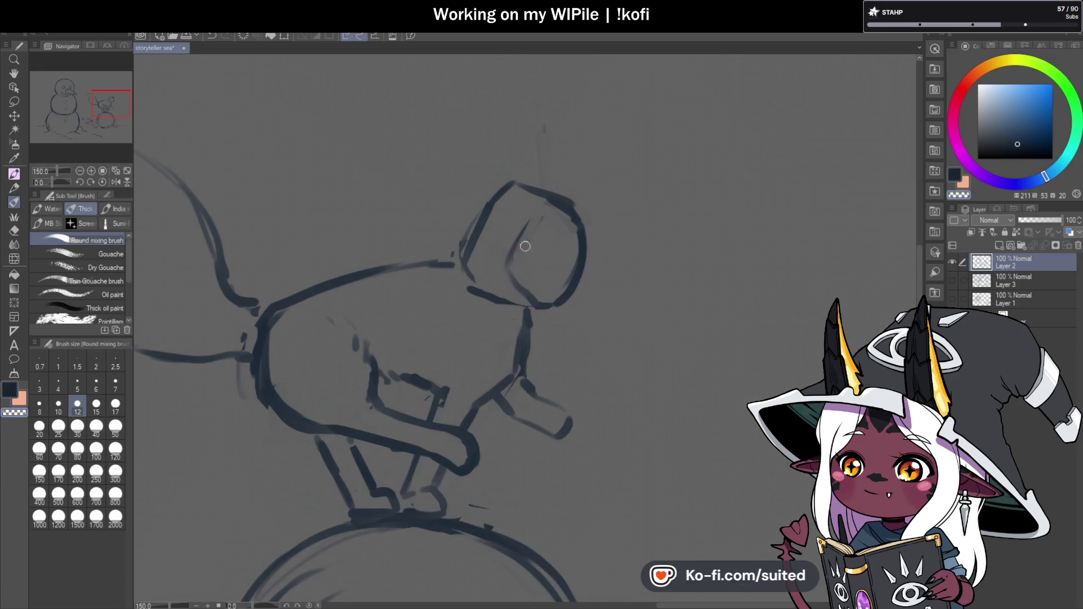
{"action": "key", "text": "c"}
{"action": "left_click_drag", "start_coordinate": [525, 186], "coordinate": [568, 213]}
{"action": "key", "text": "c"}
{"action": "mouse_move", "coordinate": [491, 191]}
{"action": "left_mouse_down"}
{"action": "mouse_move", "coordinate": [577, 209]}
{"action": "mouse_move", "coordinate": [578, 222]}
{"action": "left_mouse_up"}
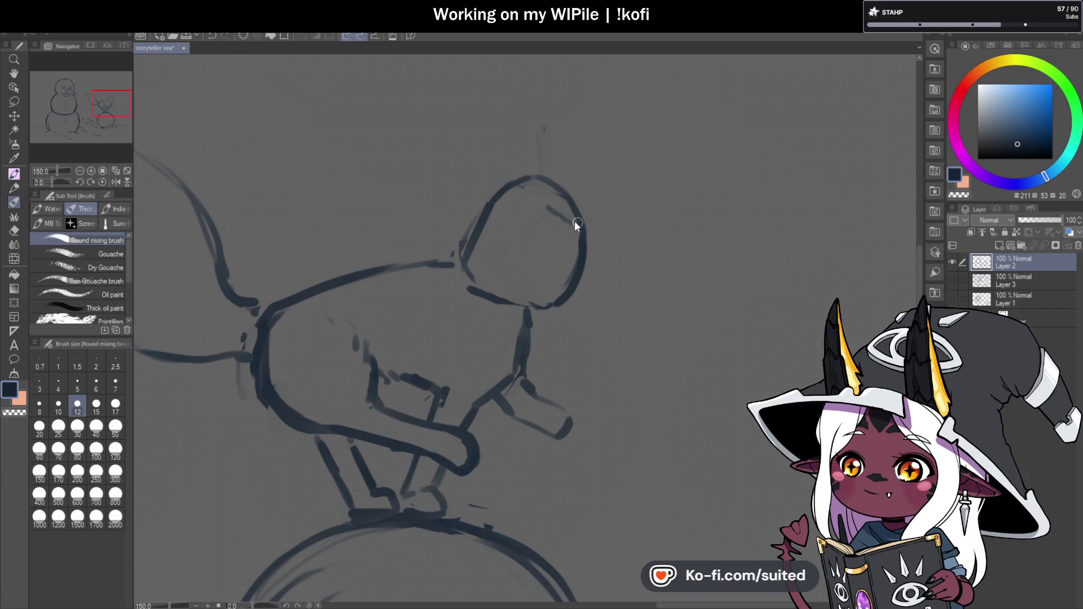
{"action": "mouse_move", "coordinate": [507, 268]}
{"action": "left_mouse_down"}
{"action": "mouse_move", "coordinate": [553, 206]}
{"action": "mouse_move", "coordinate": [587, 232]}
{"action": "mouse_move", "coordinate": [513, 259]}
{"action": "left_mouse_up"}
{"action": "key", "text": "c"}
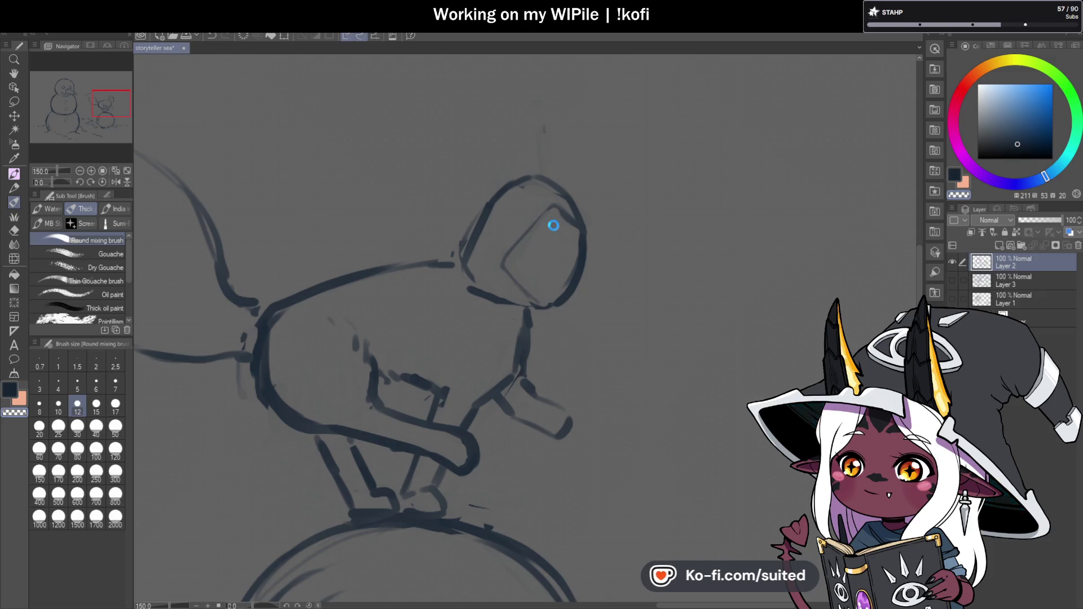
{"action": "key", "text": "c"}
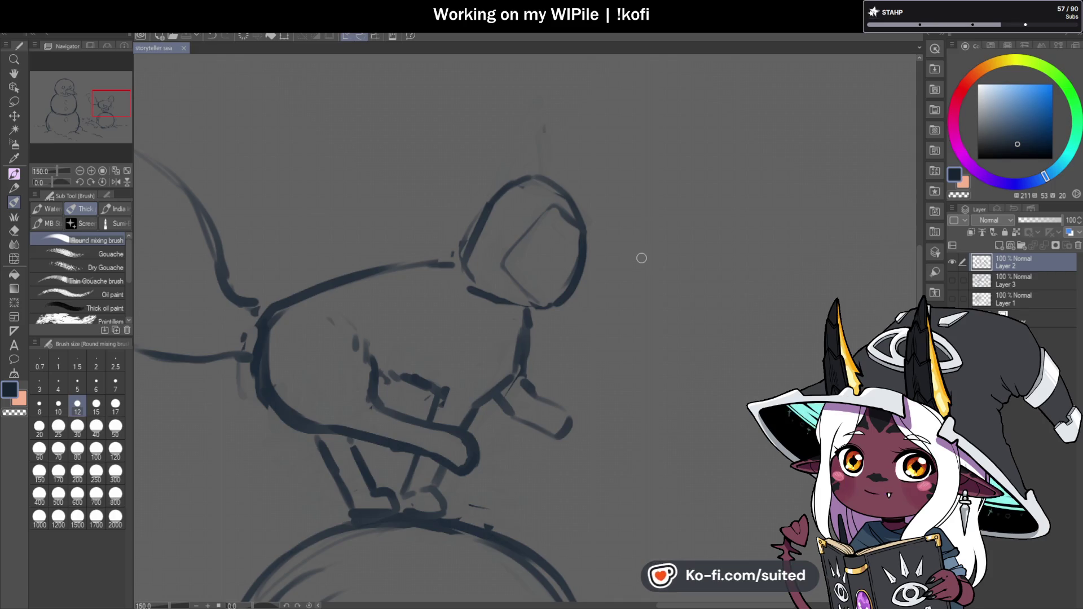
- Draw the fox's eye, stroke the head's lower edge, and erase the upper-left outline
{"action": "scroll", "coordinate": [647, 219], "scroll_direction": "down", "scroll_amount": 4}
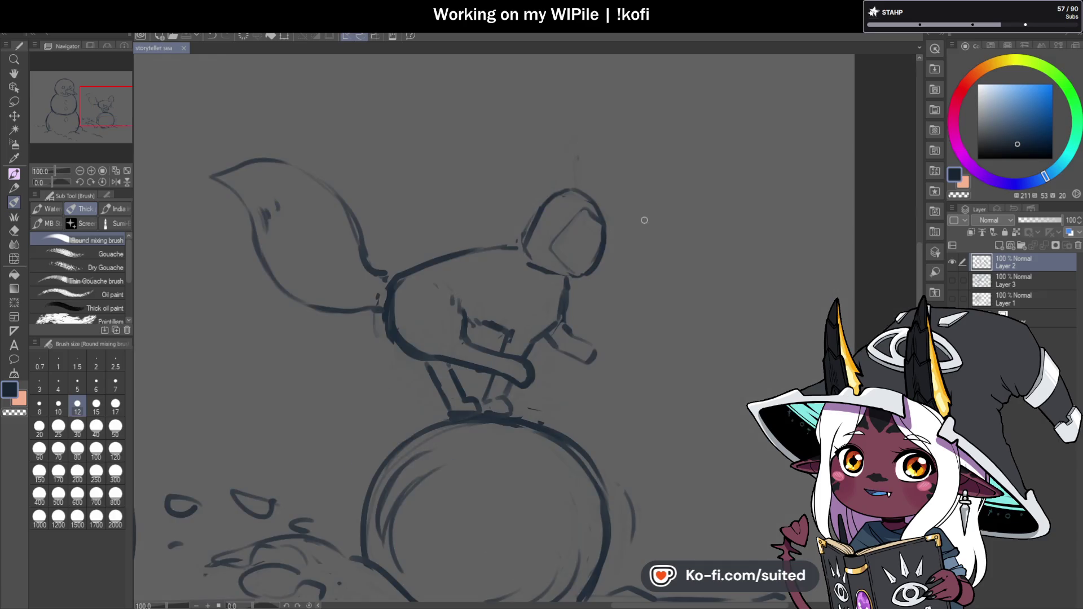
{"action": "scroll", "coordinate": [661, 180], "scroll_direction": "down", "scroll_amount": 2}
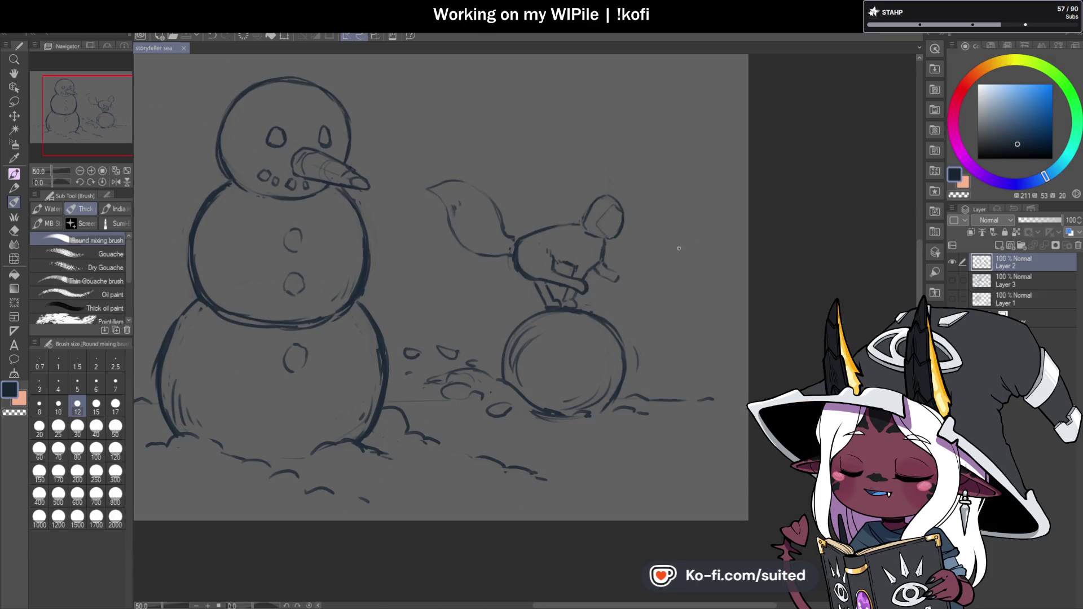
{"action": "scroll", "coordinate": [617, 181], "scroll_direction": "up", "scroll_amount": 2}
{"action": "scroll", "coordinate": [617, 182], "scroll_direction": "up", "scroll_amount": 2}
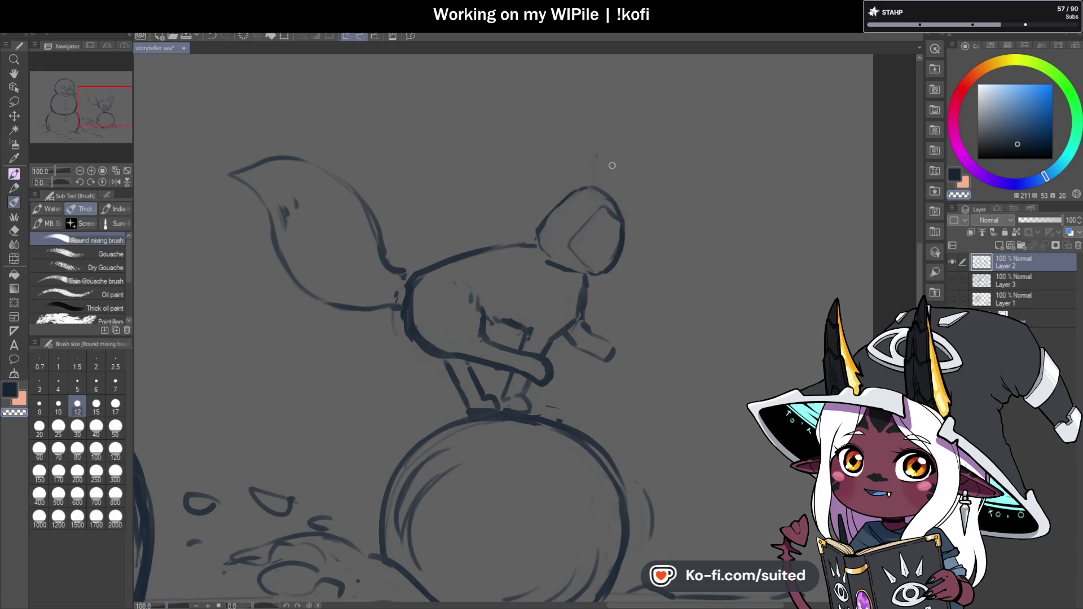
{"action": "scroll", "coordinate": [599, 229], "scroll_direction": "up", "scroll_amount": 1}
{"action": "left_click_drag", "start_coordinate": [596, 230], "coordinate": [615, 249]}
{"action": "scroll", "coordinate": [655, 217], "scroll_direction": "down", "scroll_amount": 2}
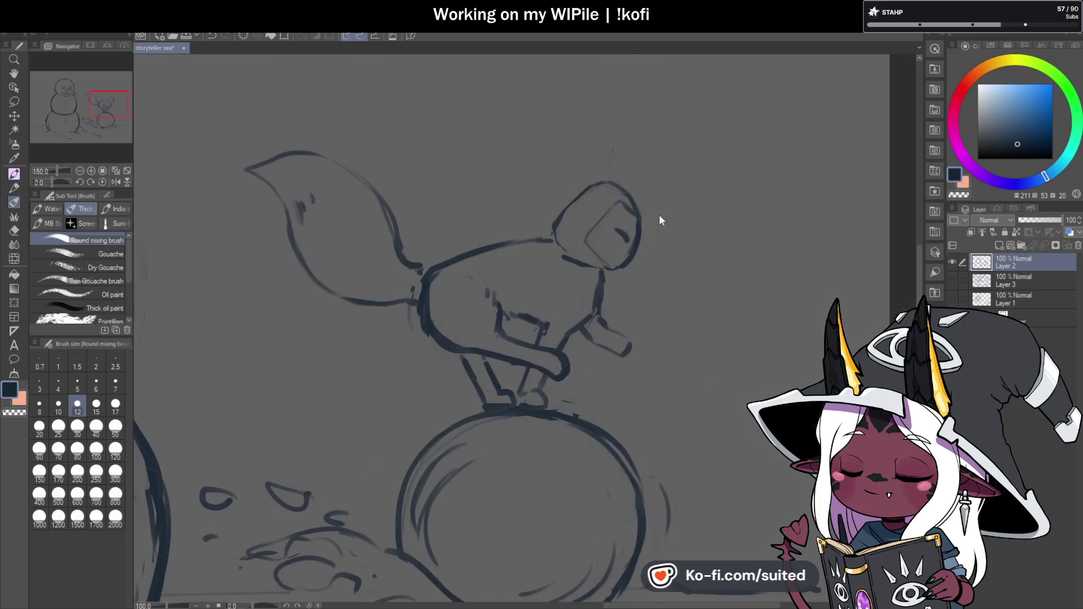
{"action": "scroll", "coordinate": [631, 215], "scroll_direction": "up", "scroll_amount": 2}
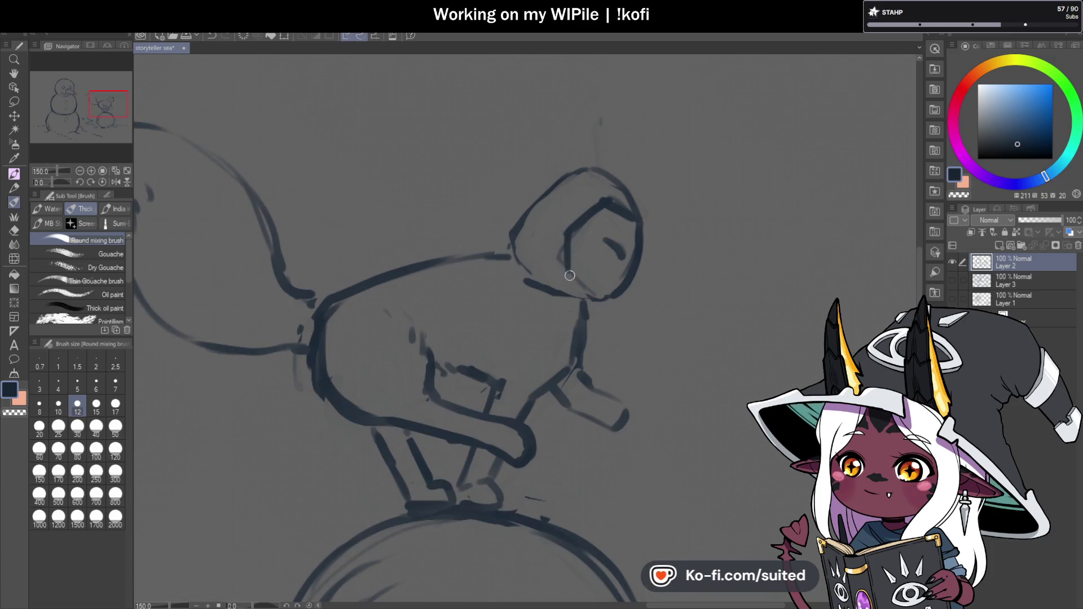
{"action": "left_click_drag", "start_coordinate": [580, 285], "coordinate": [602, 296]}
{"action": "key", "text": "c"}
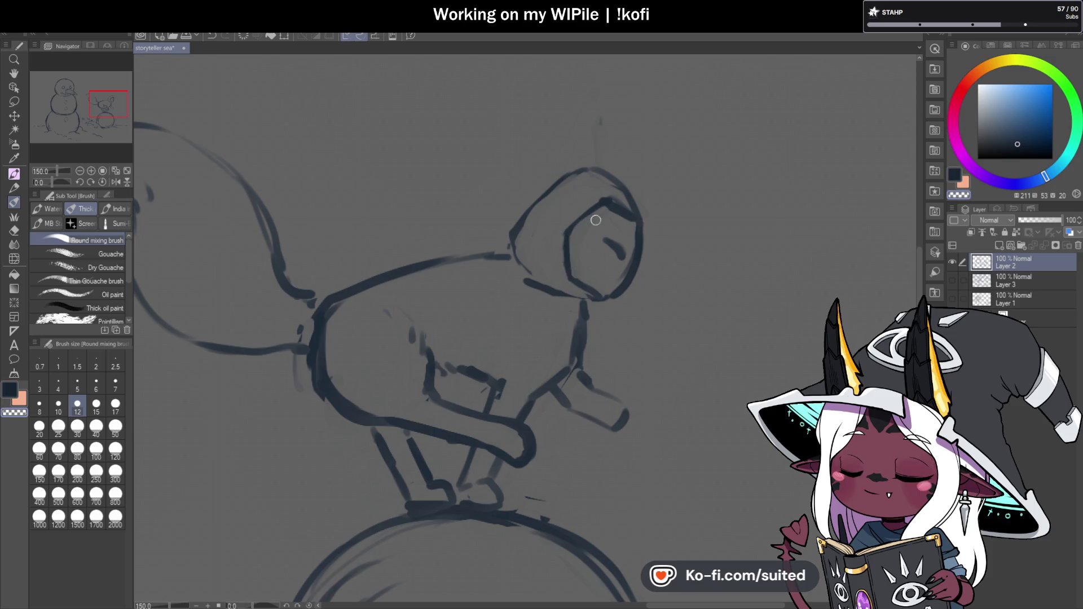
{"action": "mouse_move", "coordinate": [599, 204]}
{"action": "left_mouse_down"}
{"action": "mouse_move", "coordinate": [566, 236]}
{"action": "mouse_move", "coordinate": [569, 274]}
{"action": "left_mouse_up"}
{"action": "key", "text": "c"}
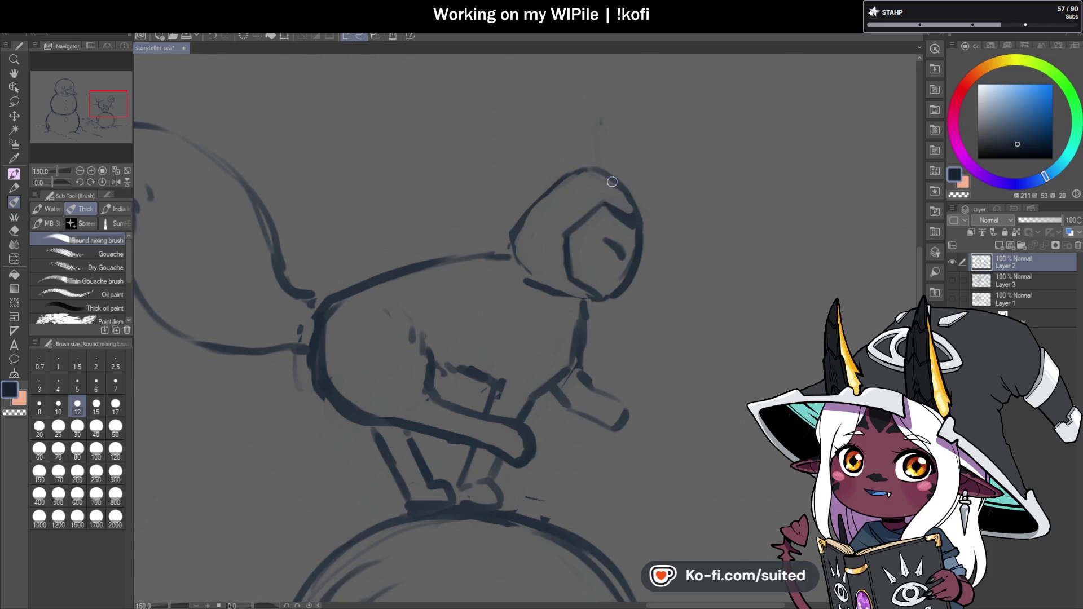
- Redraw the head's upper-left outline and sketch an ear rising from the head
{"action": "scroll", "coordinate": [571, 170], "scroll_direction": "down", "scroll_amount": 3}
{"action": "scroll", "coordinate": [575, 175], "scroll_direction": "up", "scroll_amount": 3}
{"action": "left_click_drag", "start_coordinate": [576, 175], "coordinate": [516, 234]}
{"action": "key", "text": "c"}
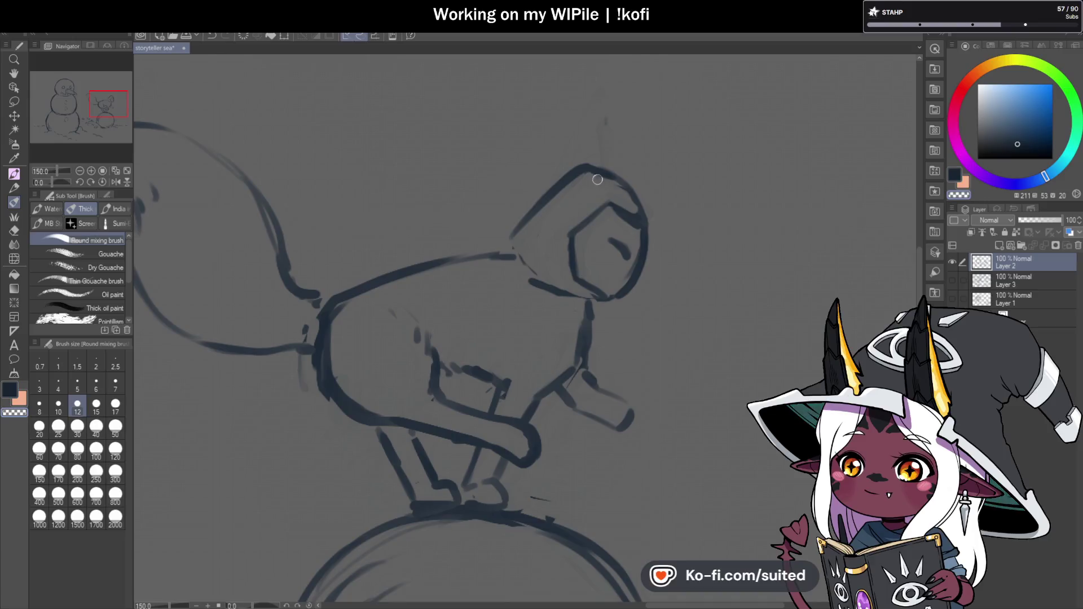
{"action": "key", "text": "c"}
{"action": "mouse_move", "coordinate": [578, 165]}
{"action": "left_mouse_down"}
{"action": "mouse_move", "coordinate": [650, 94]}
{"action": "mouse_move", "coordinate": [634, 166]}
{"action": "left_mouse_up"}
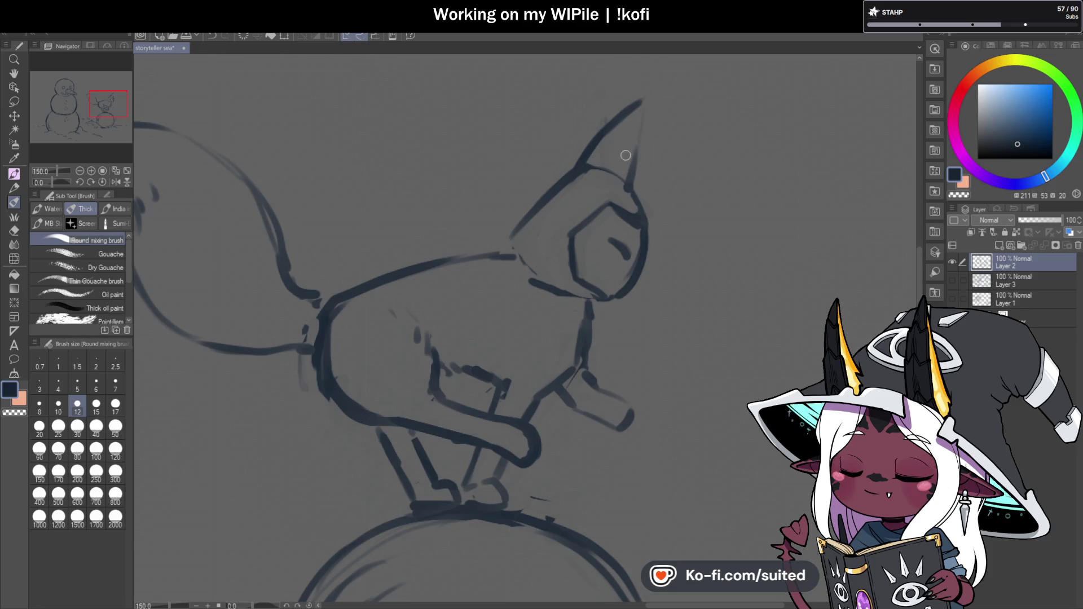
- Draw the ear base, erase the rough tip, and redraw the ear's left edge to the tip
{"action": "mouse_move", "coordinate": [627, 191]}
{"action": "left_mouse_down"}
{"action": "mouse_move", "coordinate": [576, 186]}
{"action": "mouse_move", "coordinate": [571, 167]}
{"action": "left_mouse_up"}
{"action": "key", "text": "c"}
{"action": "mouse_move", "coordinate": [640, 121]}
{"action": "left_mouse_down"}
{"action": "mouse_move", "coordinate": [631, 177]}
{"action": "mouse_move", "coordinate": [637, 106]}
{"action": "left_mouse_up"}
{"action": "key", "text": "c"}
{"action": "mouse_move", "coordinate": [573, 170]}
{"action": "left_mouse_down"}
{"action": "mouse_move", "coordinate": [633, 117]}
{"action": "mouse_move", "coordinate": [626, 183]}
{"action": "left_mouse_up"}
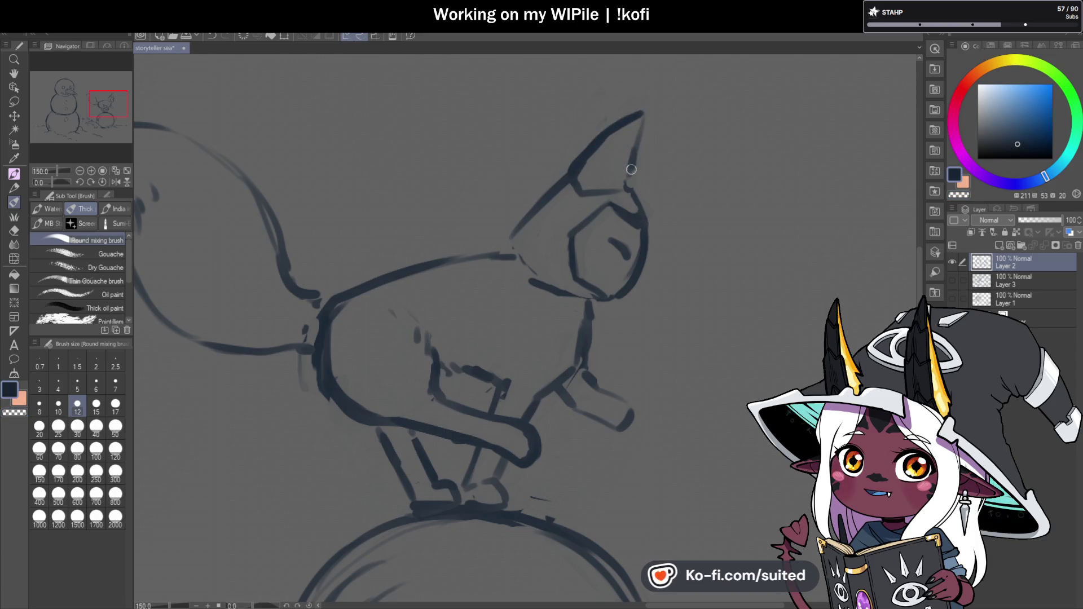
{"action": "scroll", "coordinate": [681, 212], "scroll_direction": "down", "scroll_amount": 5}
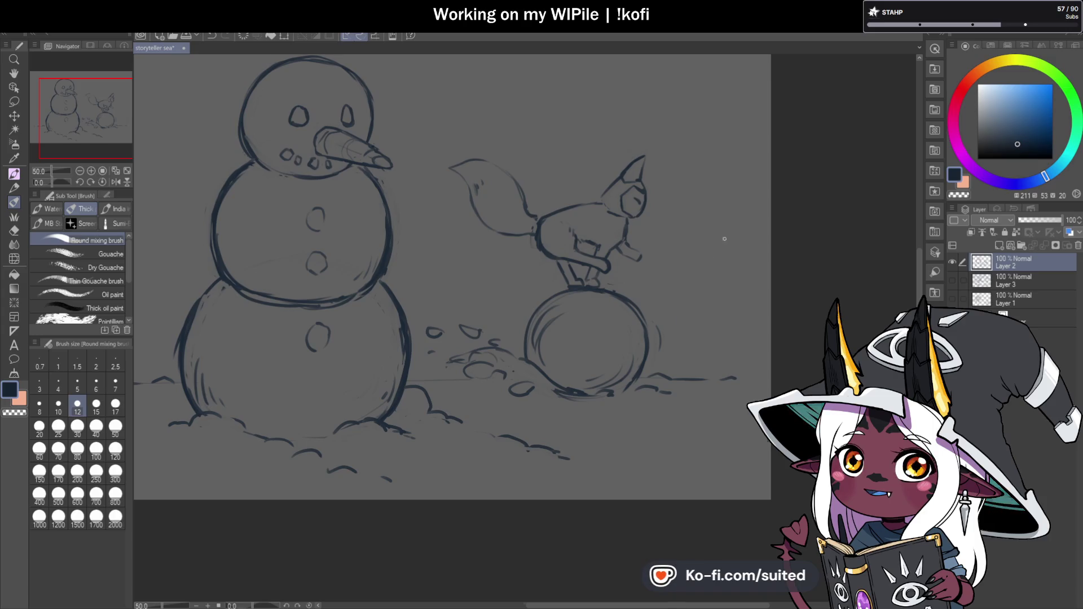
- Undo the last arm strokes, save, and repaint the fox's wrist and hand lines
{"action": "scroll", "coordinate": [655, 223], "scroll_direction": "up", "scroll_amount": 3}
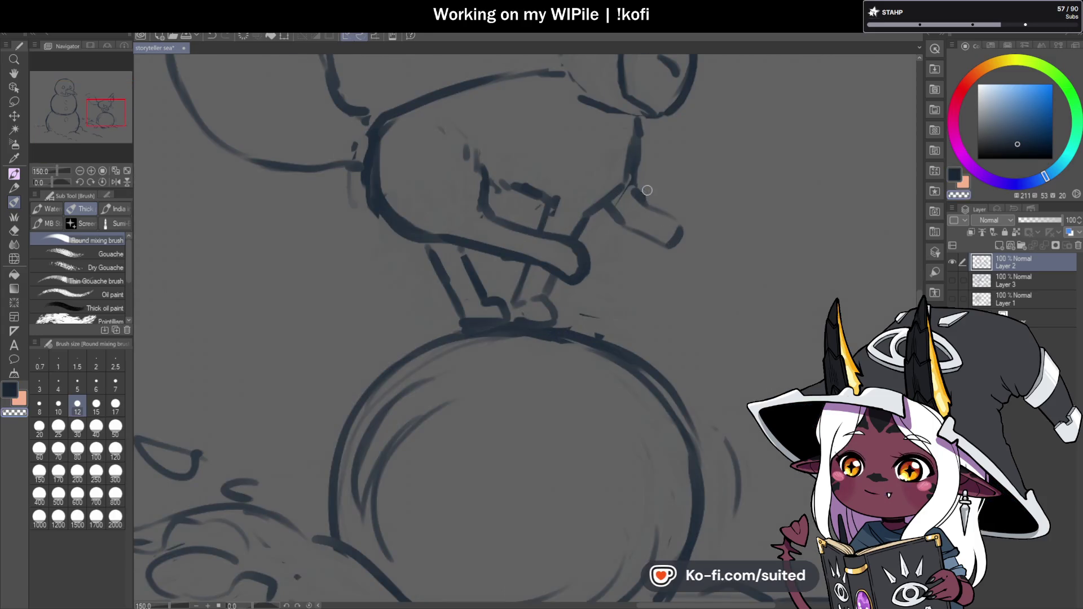
{"action": "key", "text": "ctrl+z"}
{"action": "key", "text": "ctrl+z"}
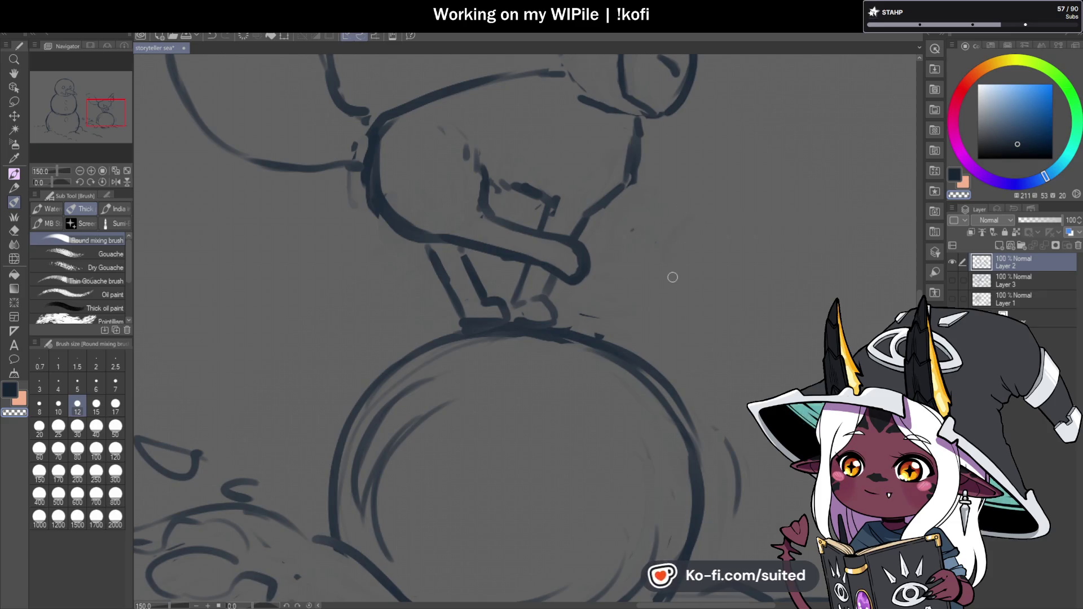
{"action": "key", "text": "ctrl+s"}
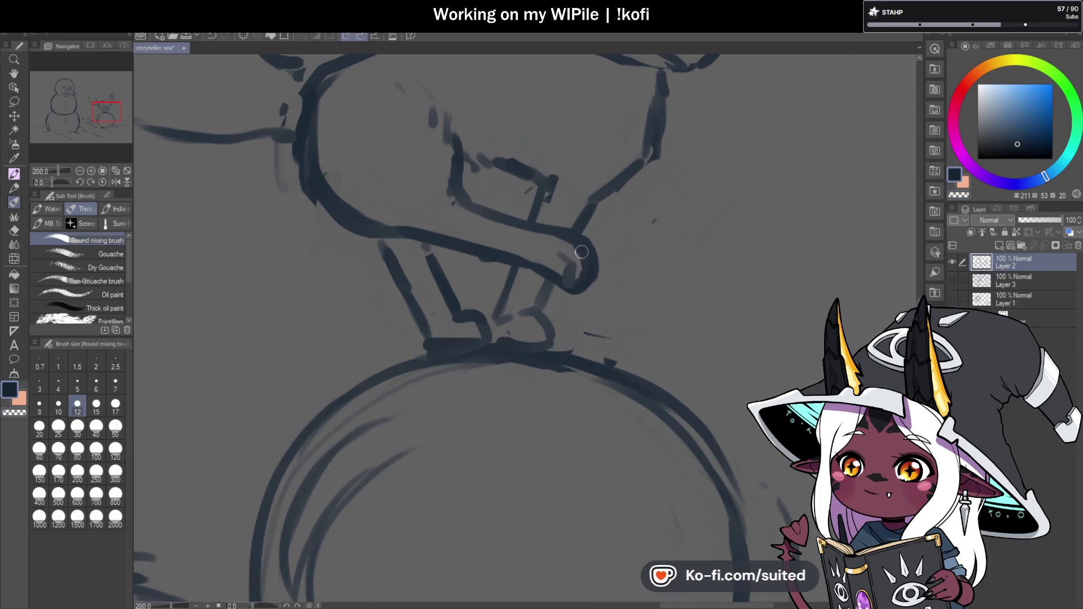
{"action": "mouse_move", "coordinate": [580, 286]}
{"action": "left_mouse_down"}
{"action": "mouse_move", "coordinate": [563, 241]}
{"action": "mouse_move", "coordinate": [604, 269]}
{"action": "mouse_move", "coordinate": [567, 235]}
{"action": "mouse_move", "coordinate": [580, 273]}
{"action": "left_mouse_up"}
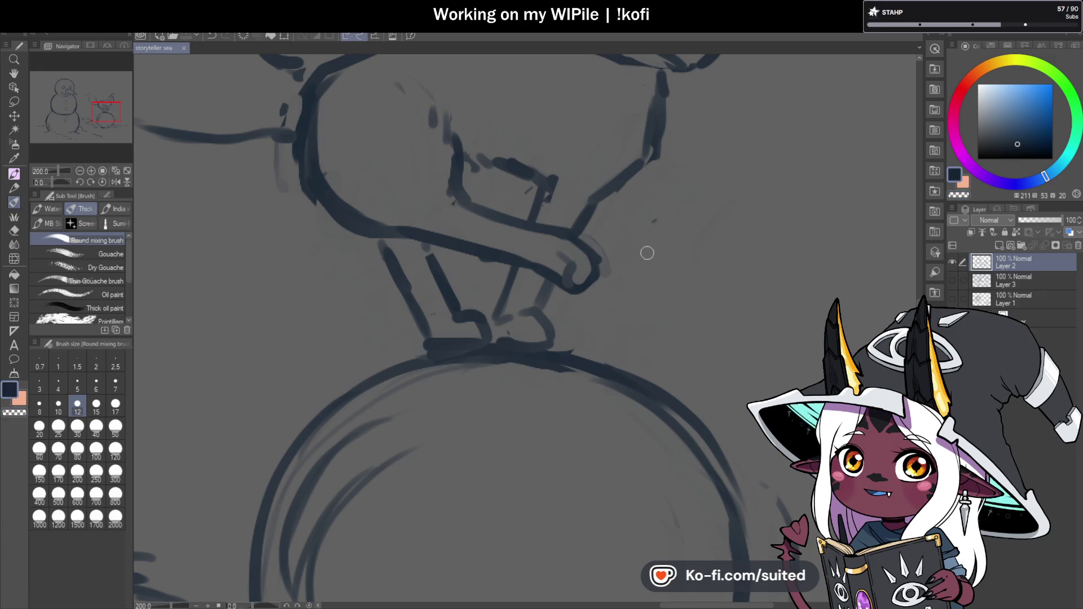
- Add short strokes beside the paw and near the forearm to finish the reaching leg
{"action": "scroll", "coordinate": [581, 242], "scroll_direction": "down", "scroll_amount": 2}
{"action": "scroll", "coordinate": [630, 261], "scroll_direction": "down", "scroll_amount": 1}
{"action": "scroll", "coordinate": [644, 277], "scroll_direction": "up", "scroll_amount": 1}
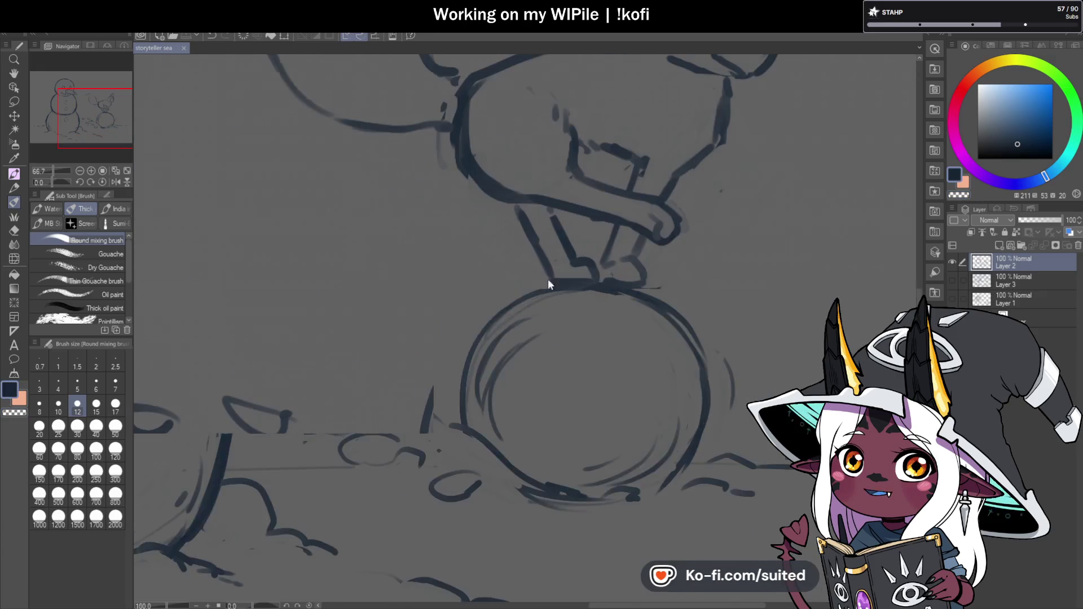
{"action": "scroll", "coordinate": [658, 293], "scroll_direction": "down", "scroll_amount": 1}
{"action": "scroll", "coordinate": [621, 285], "scroll_direction": "up", "scroll_amount": 4}
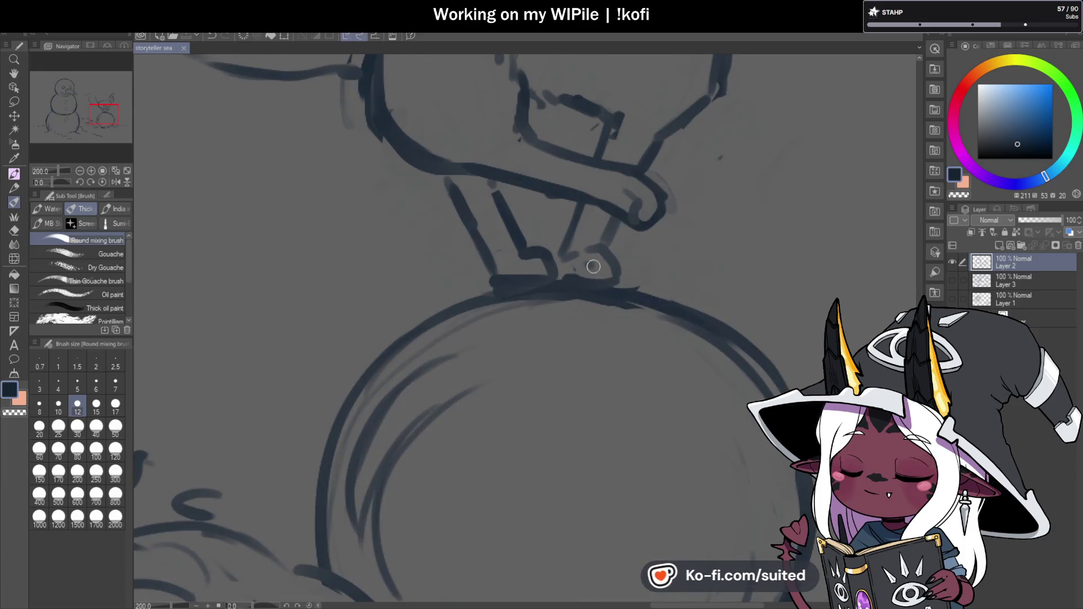
{"action": "scroll", "coordinate": [538, 275], "scroll_direction": "down", "scroll_amount": 3}
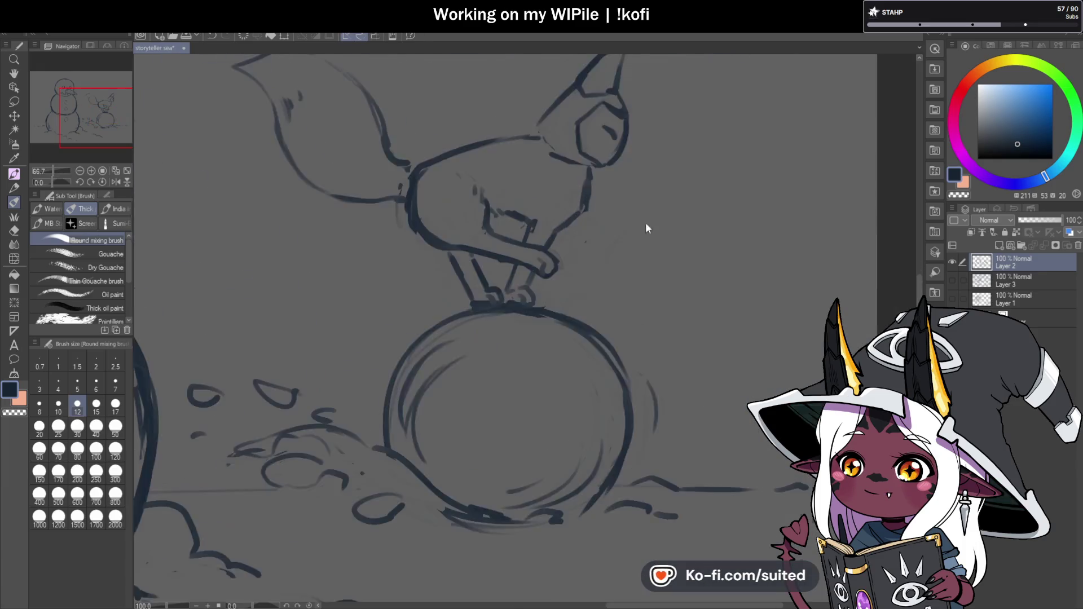
{"action": "scroll", "coordinate": [550, 254], "scroll_direction": "up", "scroll_amount": 2}
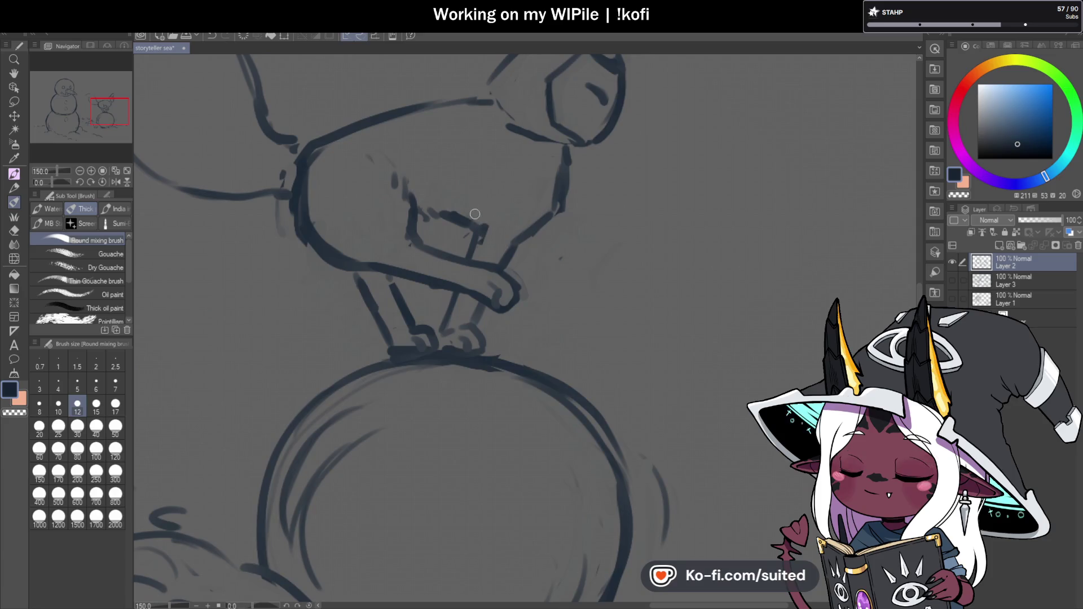
{"action": "left_click_drag", "start_coordinate": [520, 257], "coordinate": [556, 280]}
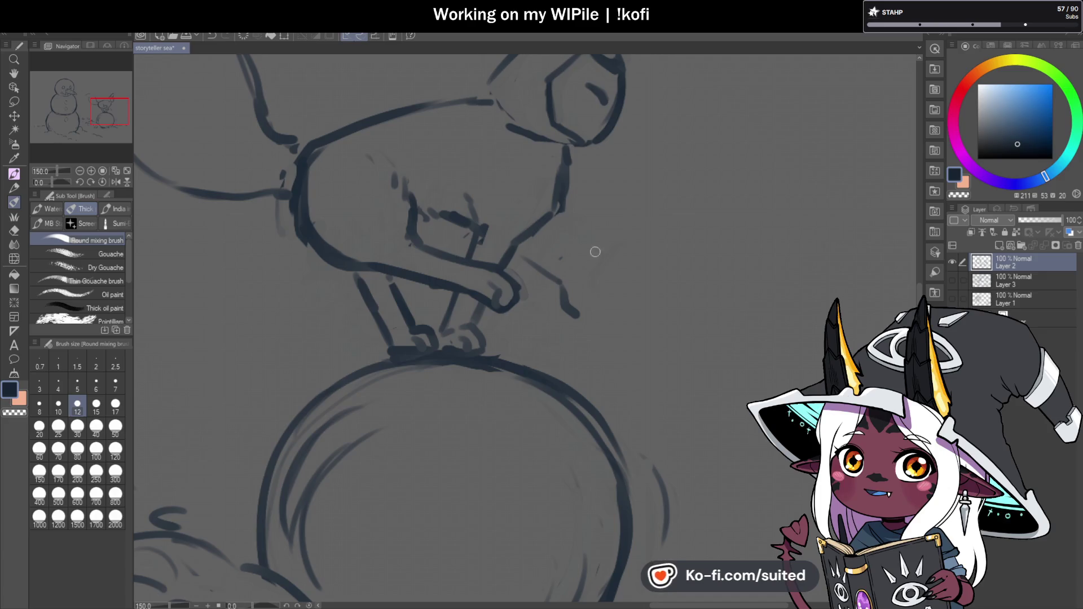
{"action": "left_click_drag", "start_coordinate": [599, 282], "coordinate": [591, 306]}
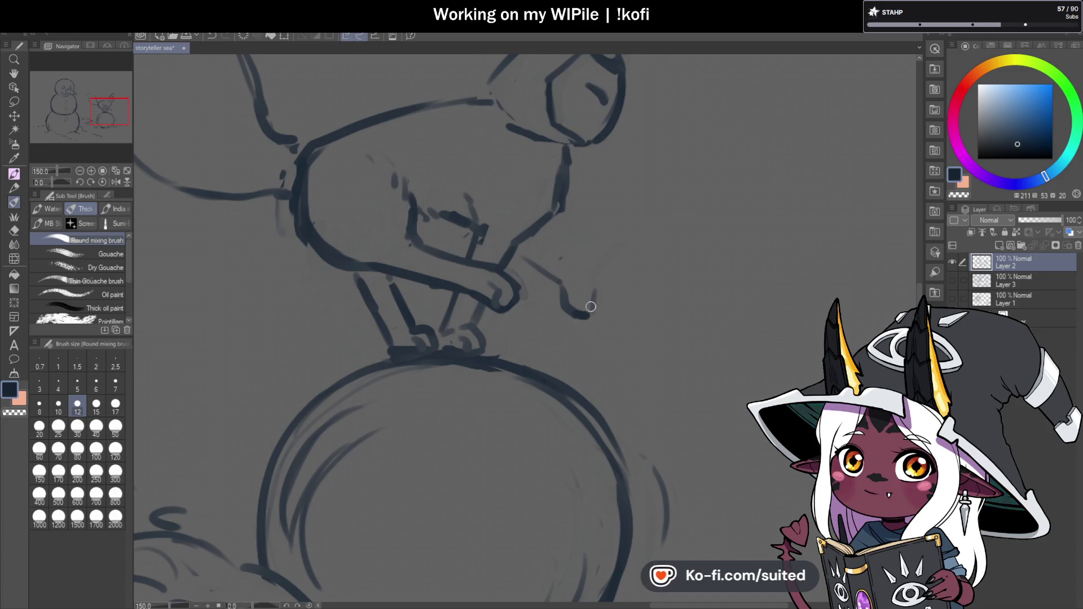
{"action": "mouse_move", "coordinate": [548, 233]}
{"action": "left_mouse_down"}
{"action": "mouse_move", "coordinate": [568, 253]}
{"action": "mouse_move", "coordinate": [560, 245]}
{"action": "left_mouse_up"}
{"action": "scroll", "coordinate": [612, 276], "scroll_direction": "down", "scroll_amount": 3}
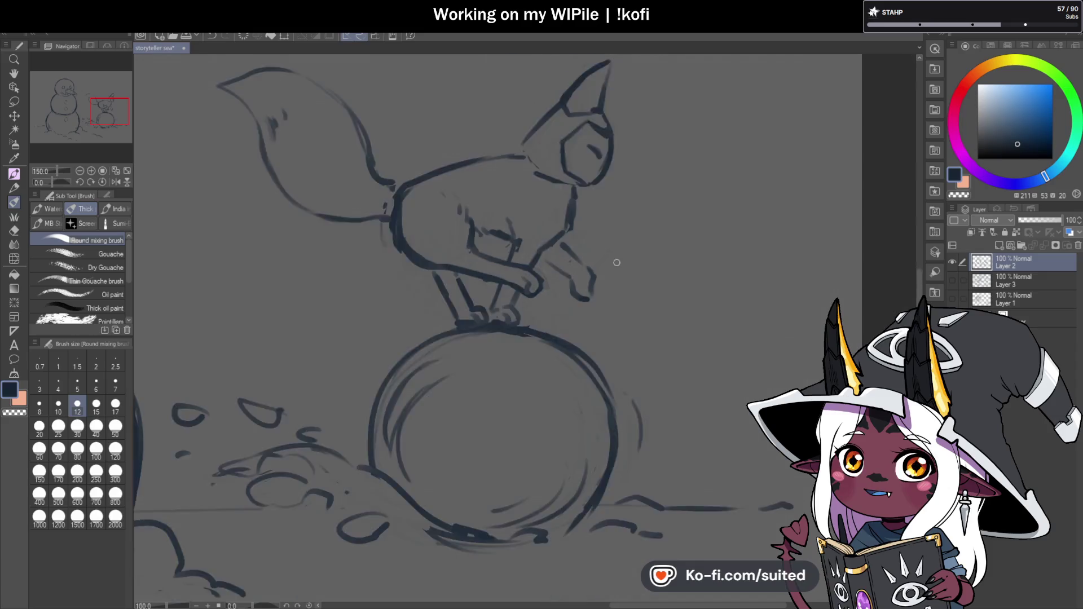
{"action": "scroll", "coordinate": [612, 276], "scroll_direction": "down", "scroll_amount": 1}
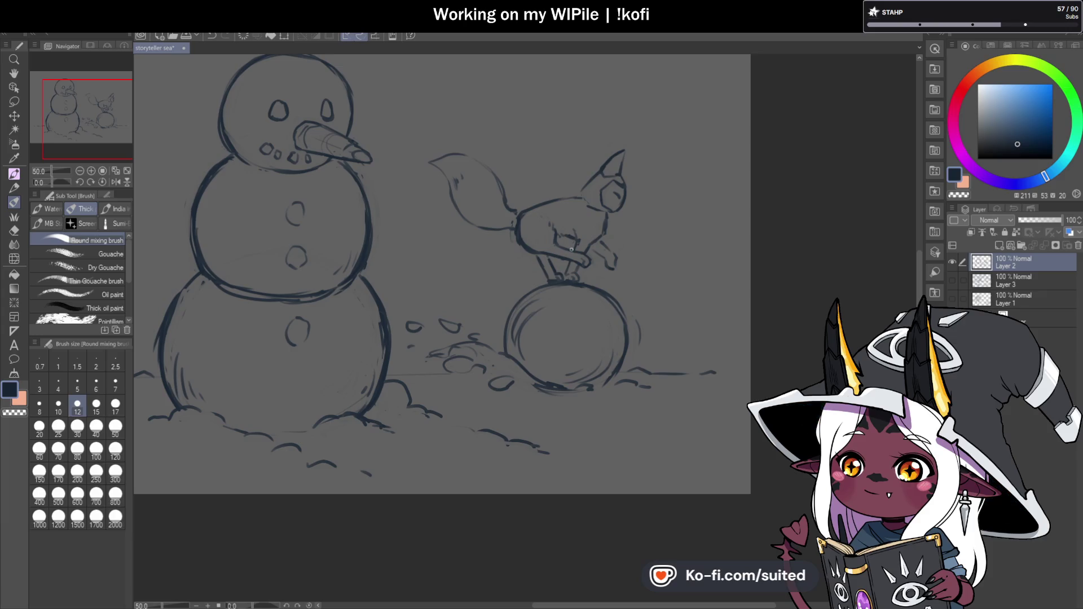
- Save the sketch and mirror the canvas view to check proportions
{"action": "key", "text": "ctrl+s"}
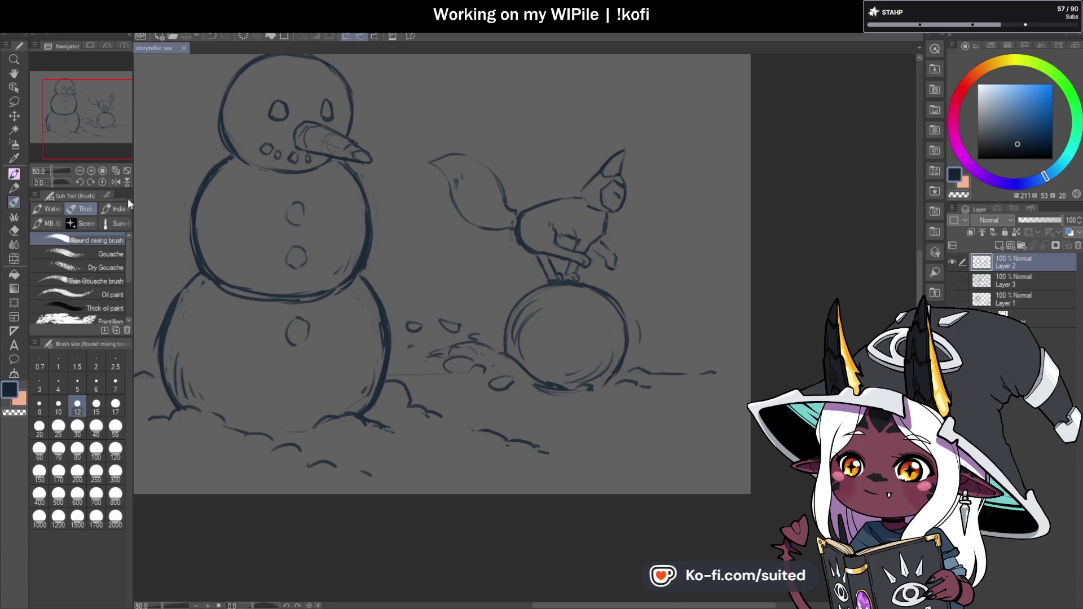
{"action": "left_click", "coordinate": [116, 181]}
{"action": "scroll", "coordinate": [605, 208], "scroll_direction": "down", "scroll_amount": 1}
{"action": "scroll", "coordinate": [528, 255], "scroll_direction": "up", "scroll_amount": 3}
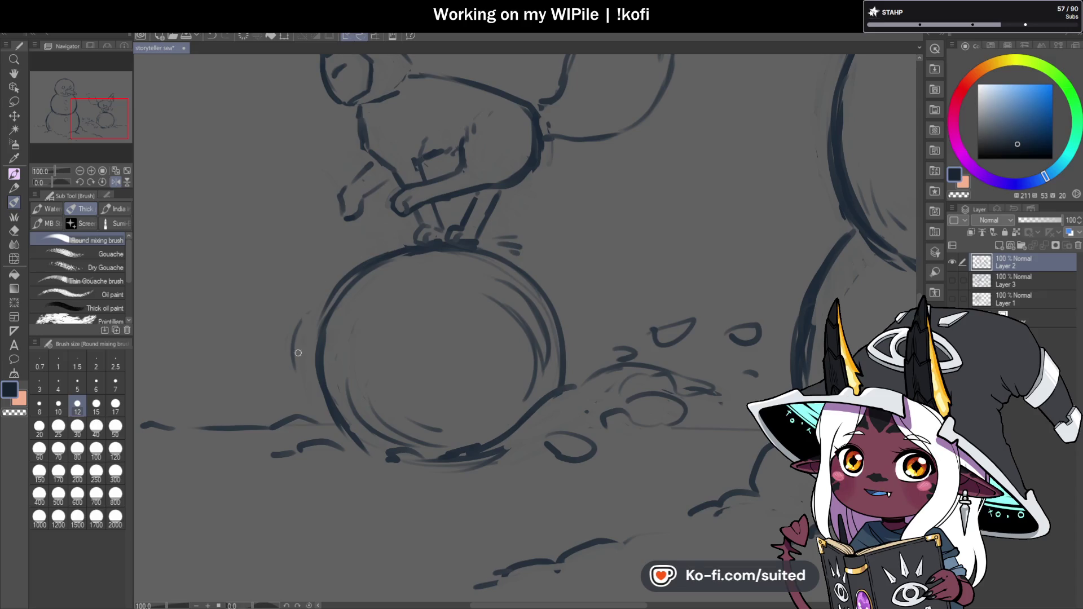
- Reinforce the left outline of the snowball under the fox
{"action": "mouse_move", "coordinate": [373, 261]}
{"action": "left_mouse_down"}
{"action": "mouse_move", "coordinate": [319, 339]}
{"action": "mouse_move", "coordinate": [342, 432]}
{"action": "left_mouse_up"}
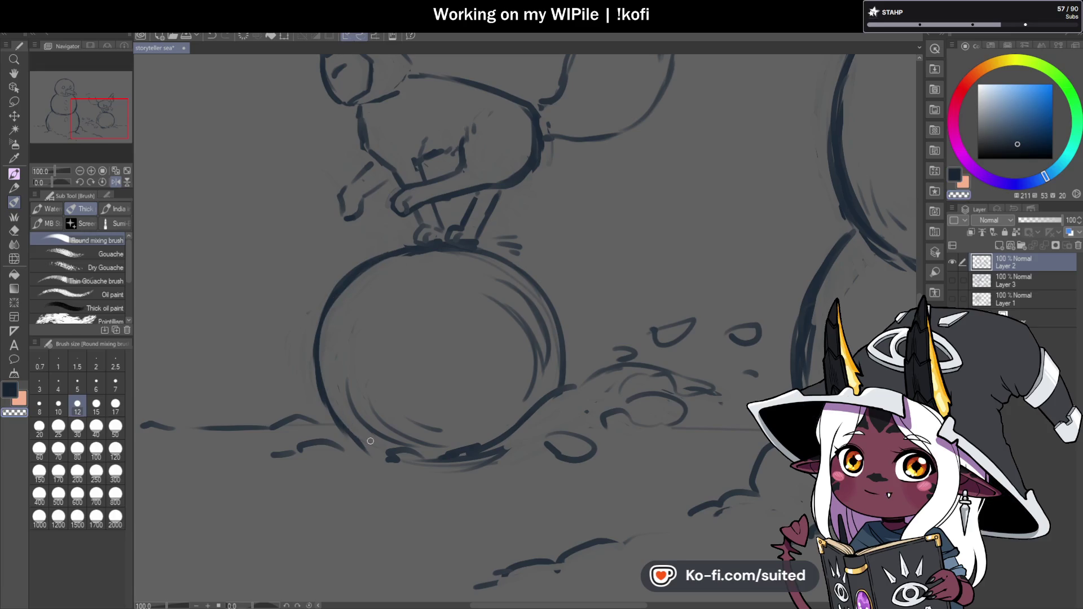
{"action": "scroll", "coordinate": [461, 262], "scroll_direction": "down", "scroll_amount": 3}
{"action": "scroll", "coordinate": [626, 284], "scroll_direction": "up", "scroll_amount": 1}
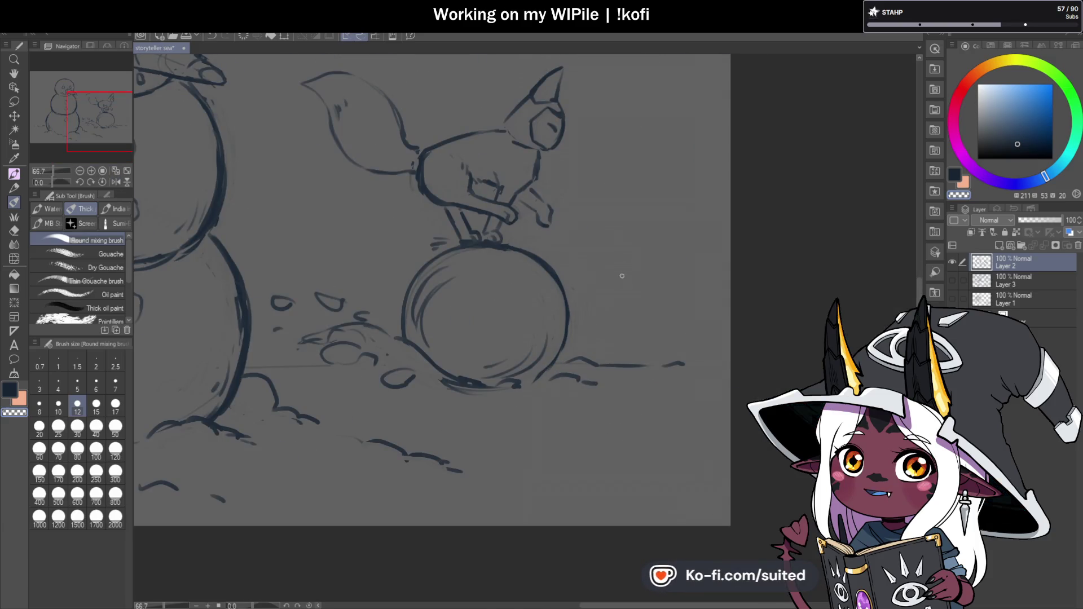
{"action": "scroll", "coordinate": [702, 328], "scroll_direction": "down", "scroll_amount": 2}
{"action": "scroll", "coordinate": [552, 293], "scroll_direction": "up", "scroll_amount": 1}
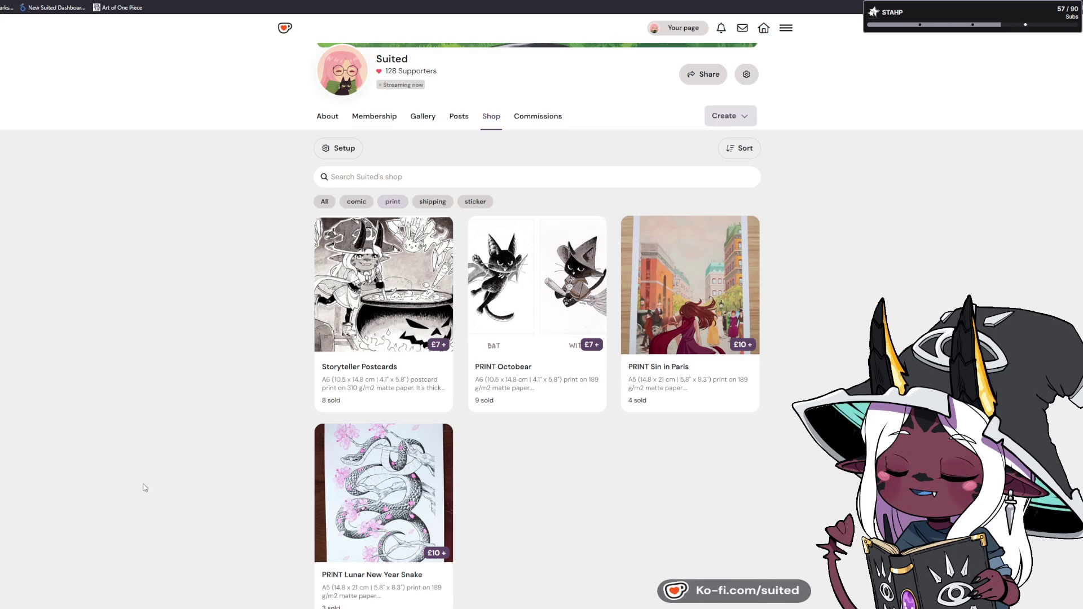
- Open the Storyteller Postcards card from the Ko-fi Shop listings
{"action": "left_click", "coordinate": [349, 309]}
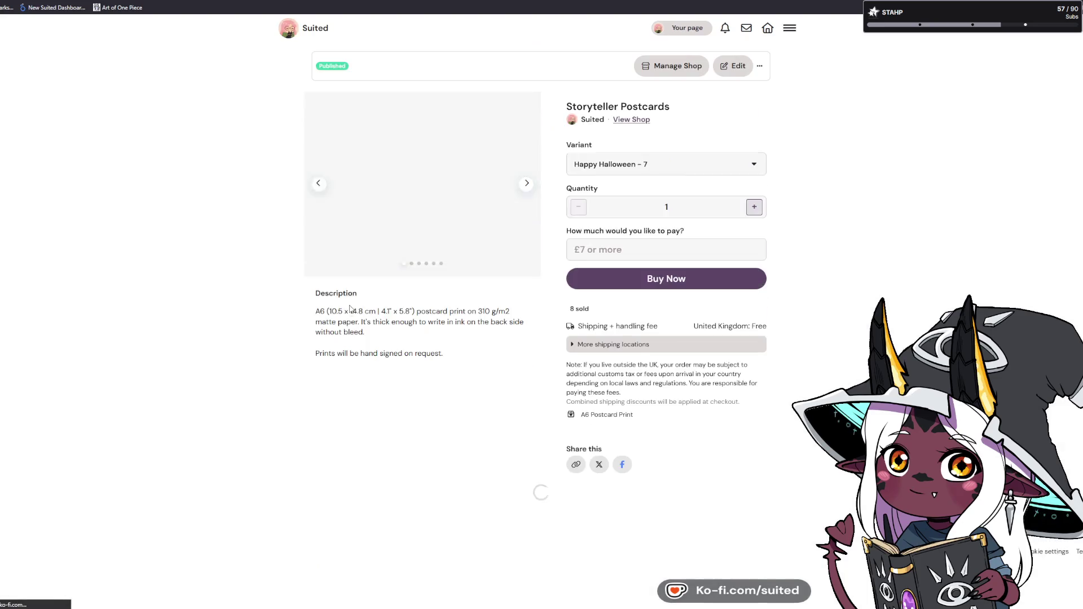
- Step forward through the Storyteller Postcards photos to the later images
{"action": "left_click", "coordinate": [522, 190]}
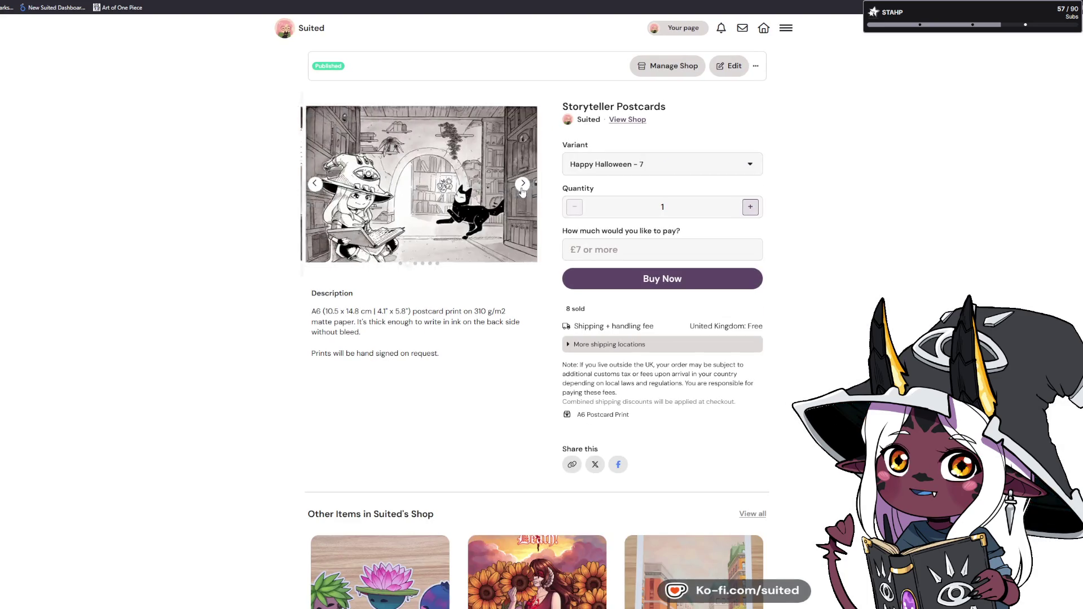
{"action": "left_click", "coordinate": [522, 190]}
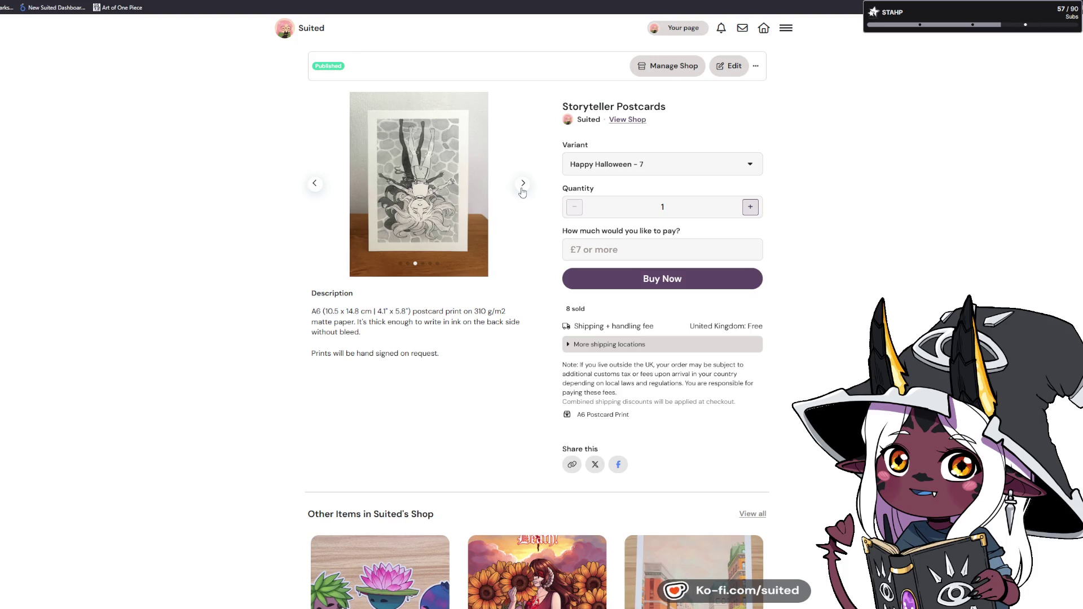
{"action": "left_click", "coordinate": [522, 190]}
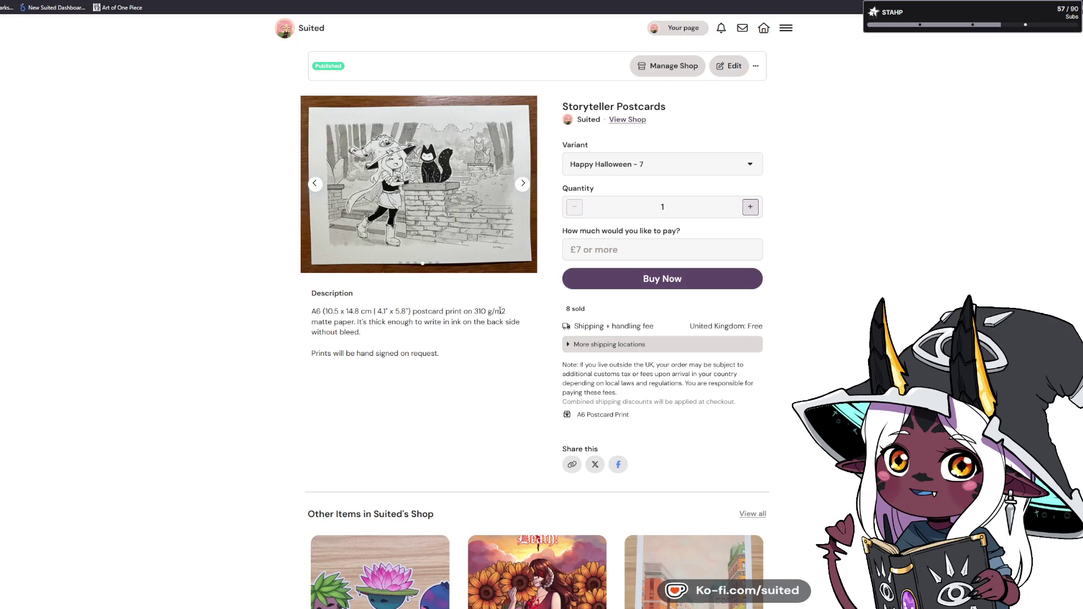
{"action": "left_click", "coordinate": [524, 184]}
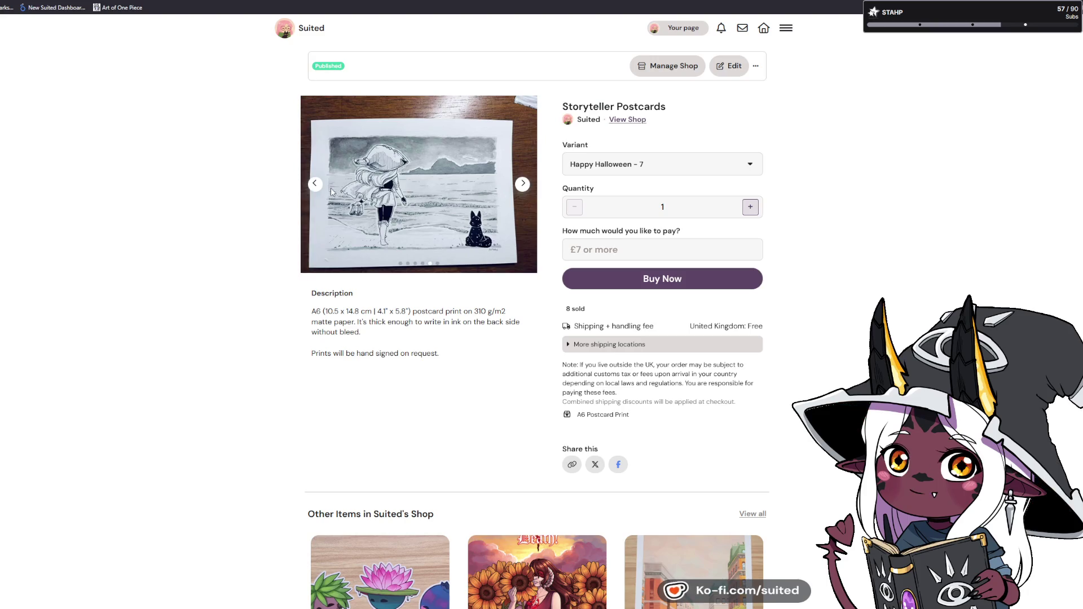
{"action": "left_click", "coordinate": [523, 182]}
{"action": "left_click", "coordinate": [522, 181]}
{"action": "left_click", "coordinate": [522, 182]}
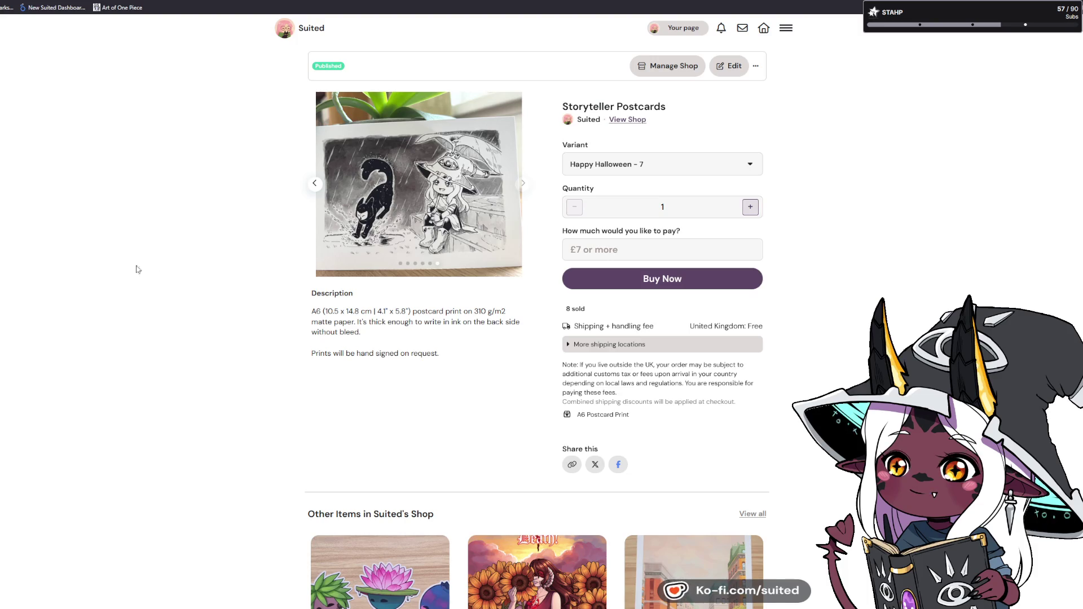
- Step back through the photos to the first one, the cauldron illustration
{"action": "left_click", "coordinate": [314, 184]}
{"action": "left_click", "coordinate": [314, 184]}
{"action": "left_click", "coordinate": [313, 183]}
{"action": "left_click", "coordinate": [309, 184]}
{"action": "left_click", "coordinate": [310, 184]}
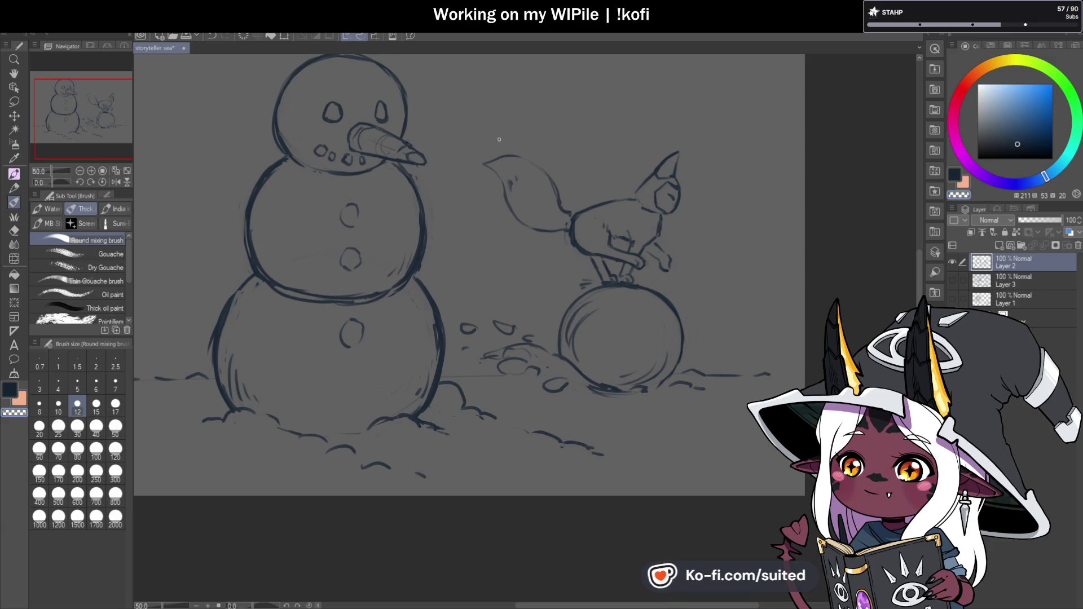
- Lasso the snowman and shift it slightly right, confirming and deselecting
{"action": "scroll", "coordinate": [678, 209], "scroll_direction": "down", "scroll_amount": 2}
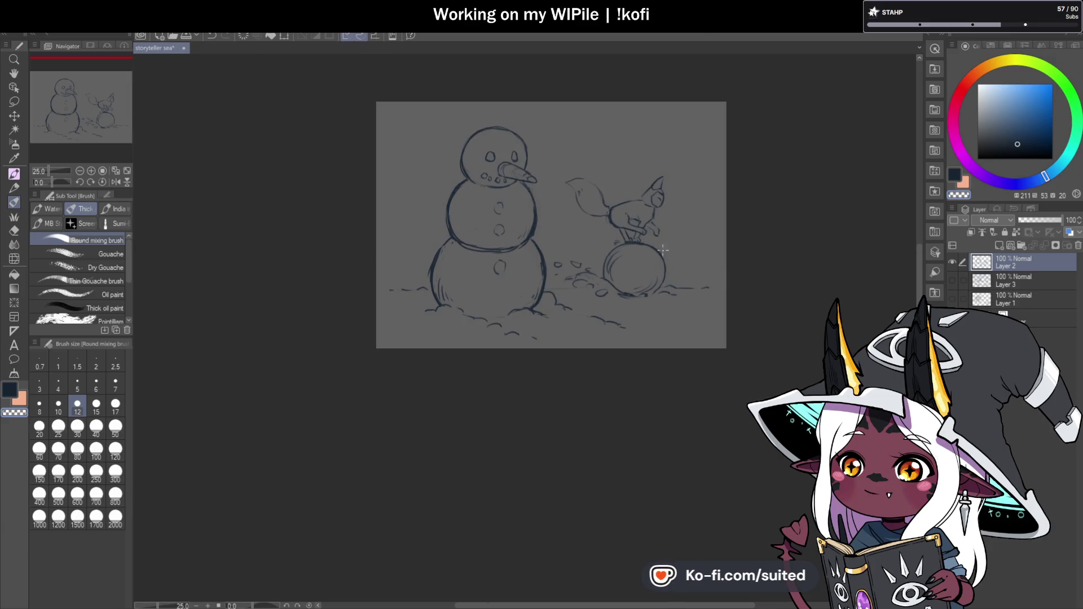
{"action": "scroll", "coordinate": [679, 297], "scroll_direction": "up", "scroll_amount": 3}
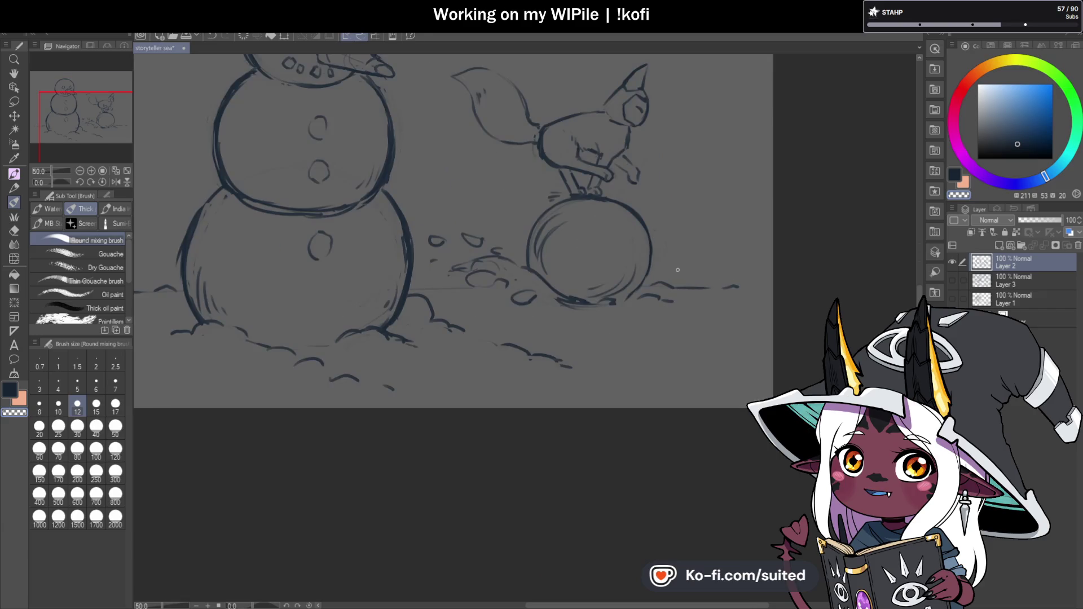
{"action": "scroll", "coordinate": [628, 173], "scroll_direction": "up", "scroll_amount": 1}
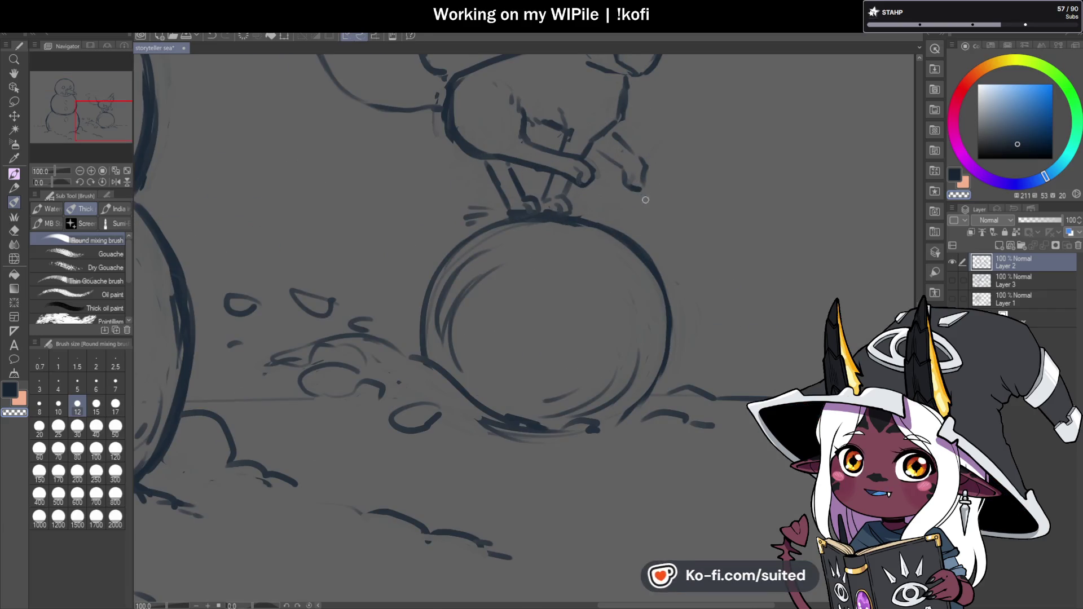
{"action": "scroll", "coordinate": [625, 142], "scroll_direction": "down", "scroll_amount": 4}
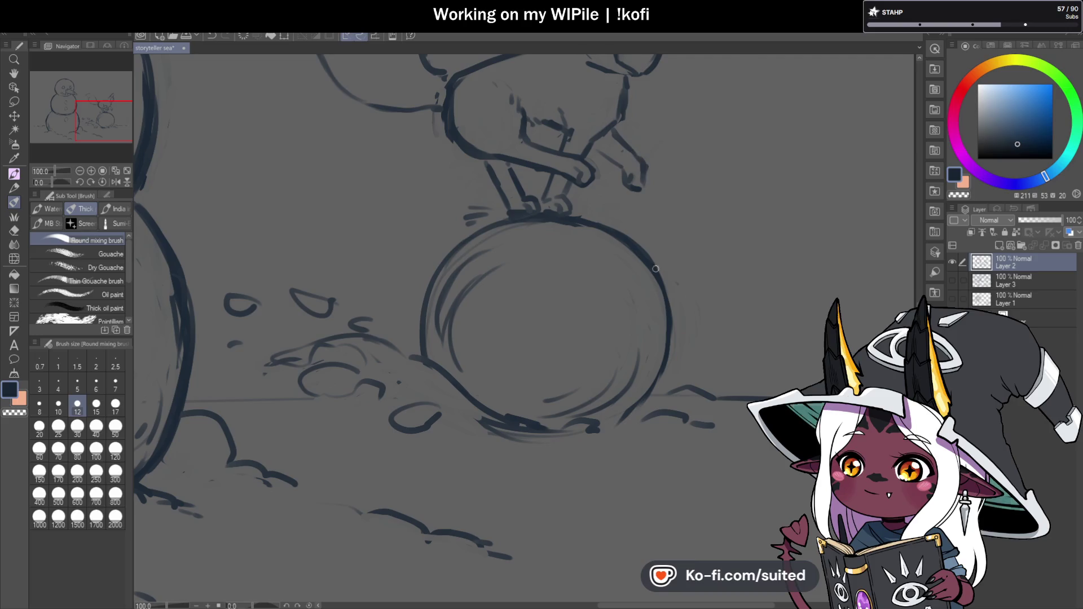
{"action": "scroll", "coordinate": [682, 347], "scroll_direction": "up", "scroll_amount": 1}
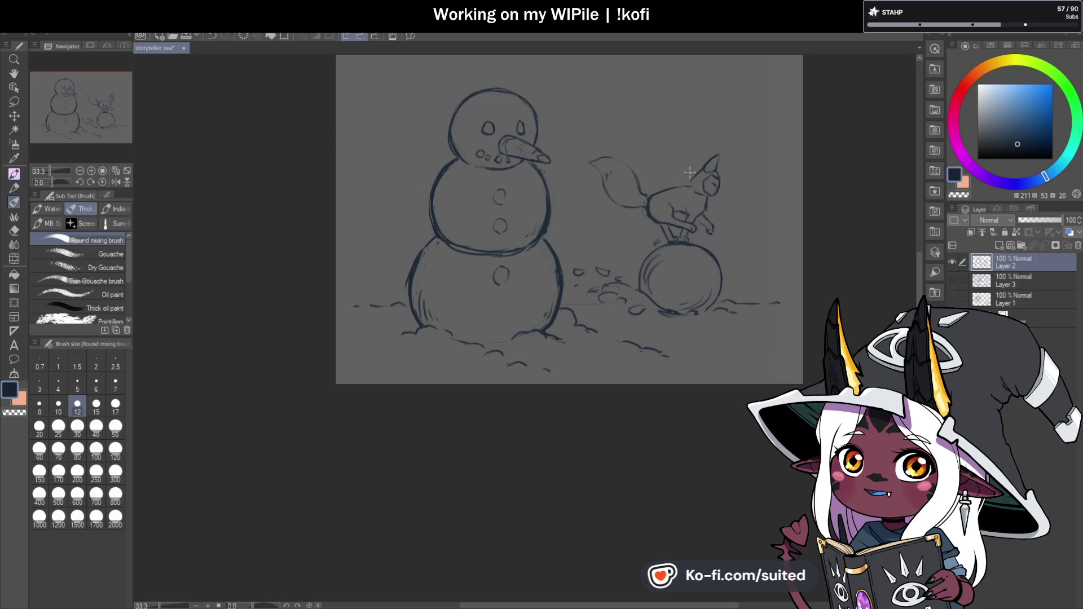
{"action": "key", "text": "m"}
{"action": "mouse_move", "coordinate": [527, 70]}
{"action": "left_mouse_down"}
{"action": "mouse_move", "coordinate": [354, 205]}
{"action": "mouse_move", "coordinate": [620, 401]}
{"action": "mouse_move", "coordinate": [590, 309]}
{"action": "mouse_move", "coordinate": [563, 301]}
{"action": "mouse_move", "coordinate": [568, 102]}
{"action": "mouse_move", "coordinate": [525, 66]}
{"action": "left_mouse_up"}
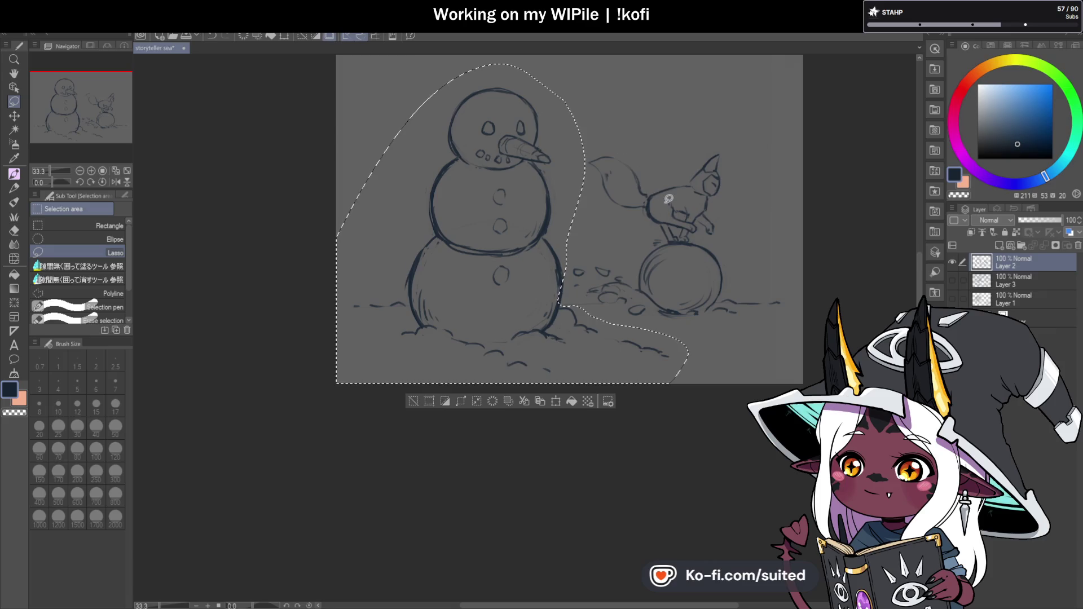
{"action": "key", "text": "ctrl+t"}
{"action": "left_click_drag", "start_coordinate": [626, 332], "coordinate": [632, 332]}
{"action": "left_click", "coordinate": [515, 399]}
{"action": "key", "text": "ctrl+d"}
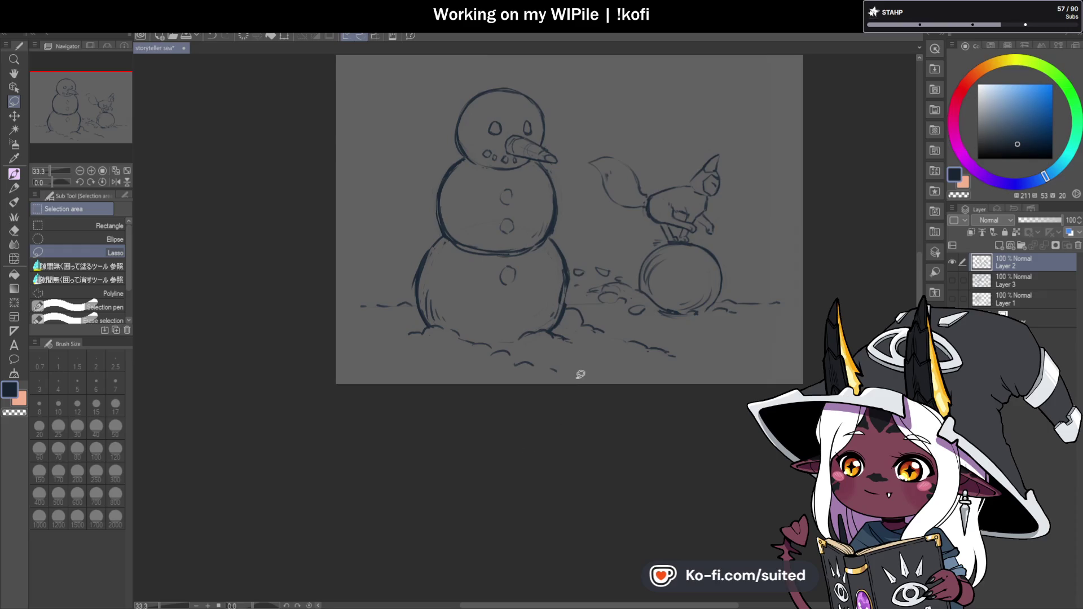
- Return to the brush with the dark drawing colour
{"action": "key", "text": "b"}
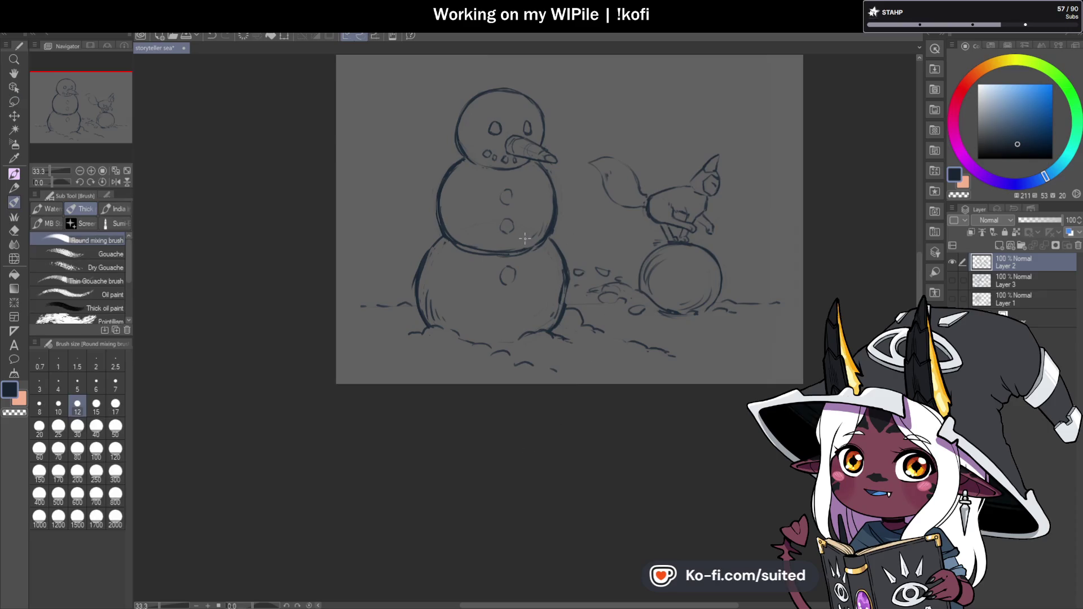
{"action": "scroll", "coordinate": [595, 191], "scroll_direction": "up", "scroll_amount": 4}
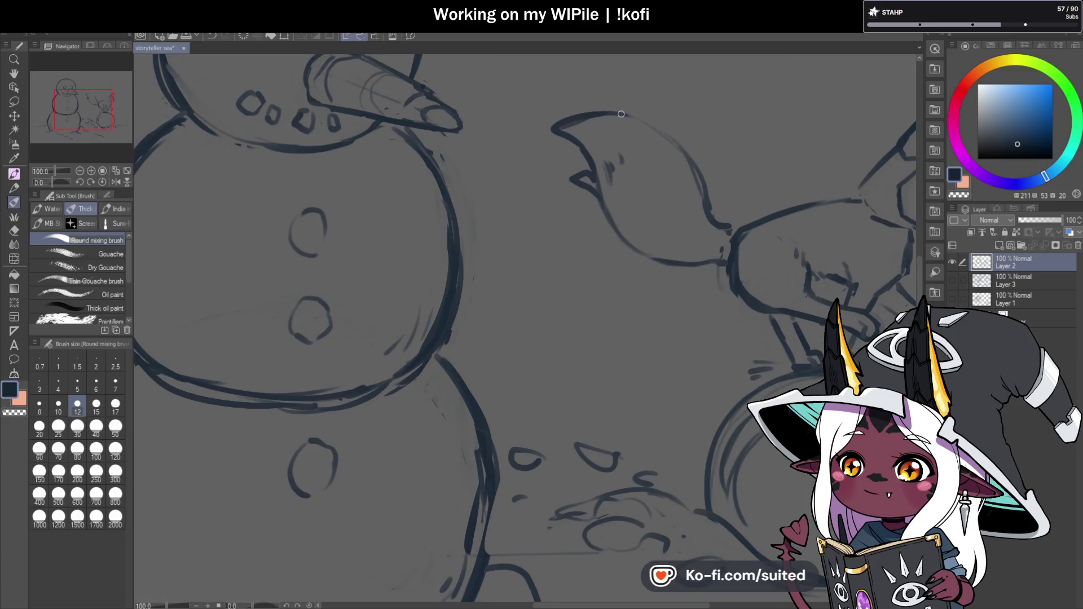
{"action": "scroll", "coordinate": [513, 274], "scroll_direction": "down", "scroll_amount": 4}
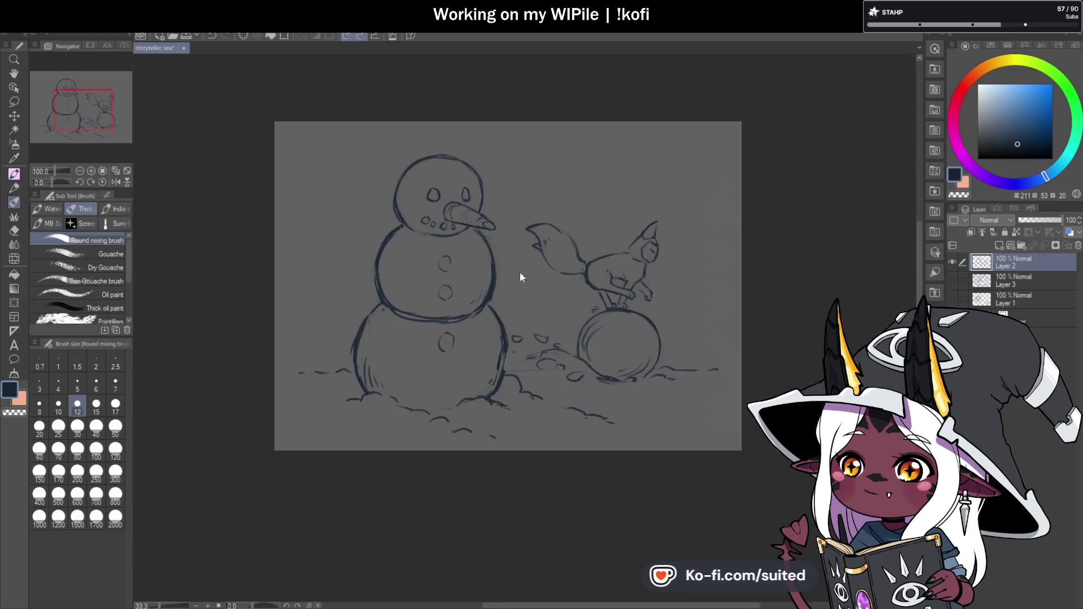
{"action": "scroll", "coordinate": [619, 258], "scroll_direction": "up", "scroll_amount": 2}
{"action": "scroll", "coordinate": [617, 252], "scroll_direction": "up", "scroll_amount": 1}
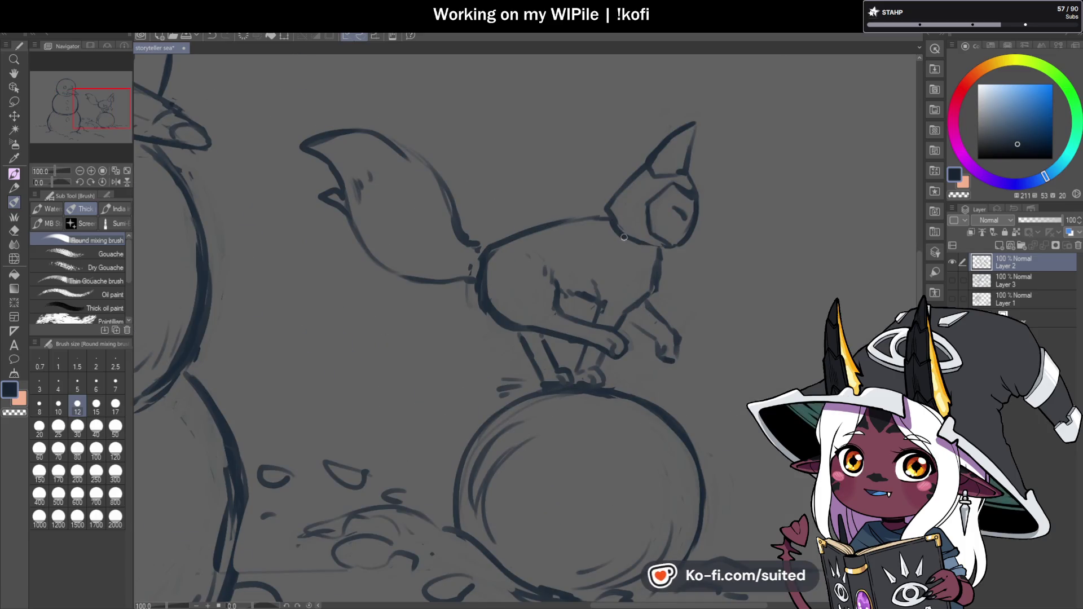
{"action": "scroll", "coordinate": [679, 287], "scroll_direction": "down", "scroll_amount": 3}
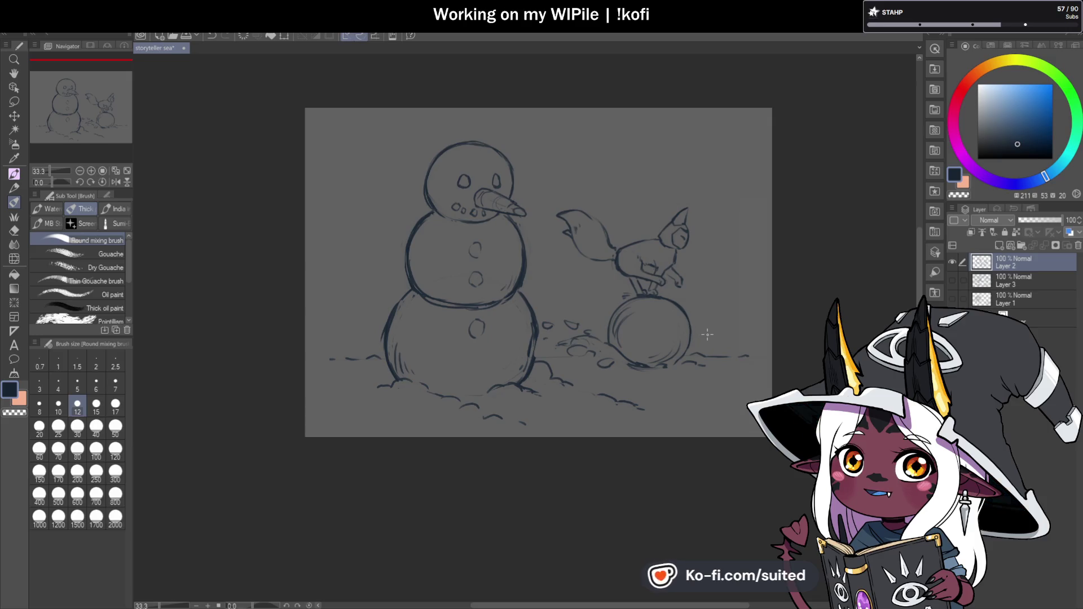
{"action": "scroll", "coordinate": [734, 228], "scroll_direction": "down", "scroll_amount": 1}
{"action": "scroll", "coordinate": [602, 327], "scroll_direction": "up", "scroll_amount": 3}
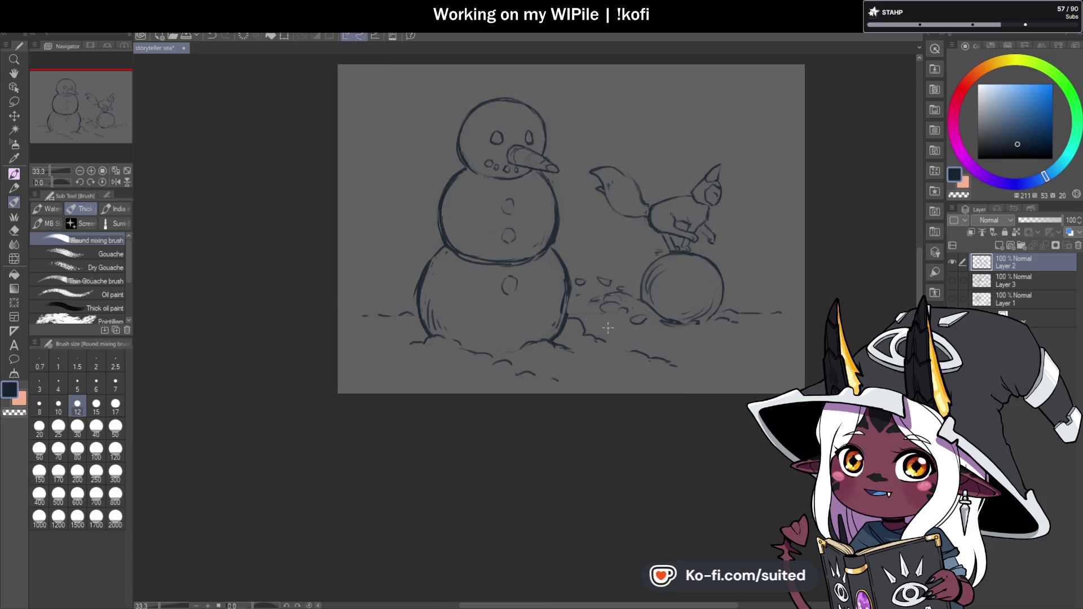
{"action": "key", "text": "c"}
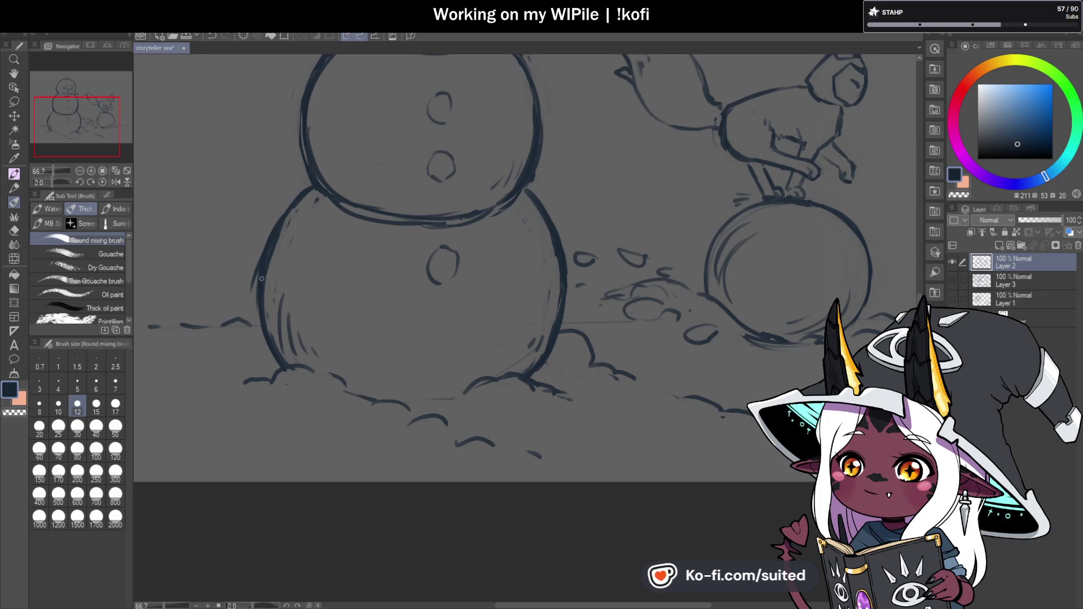
- Start a transform on the whole layer's snowman-and-fox sketch
{"action": "scroll", "coordinate": [562, 311], "scroll_direction": "down", "scroll_amount": 2}
{"action": "scroll", "coordinate": [562, 310], "scroll_direction": "down", "scroll_amount": 1}
{"action": "scroll", "coordinate": [505, 283], "scroll_direction": "up", "scroll_amount": 2}
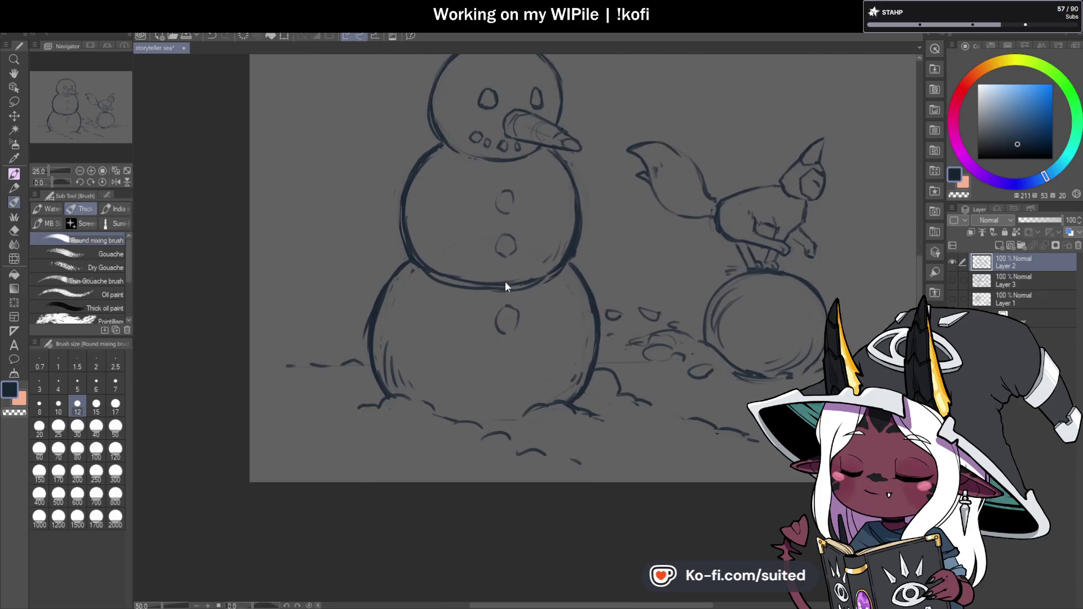
{"action": "scroll", "coordinate": [490, 275], "scroll_direction": "down", "scroll_amount": 1}
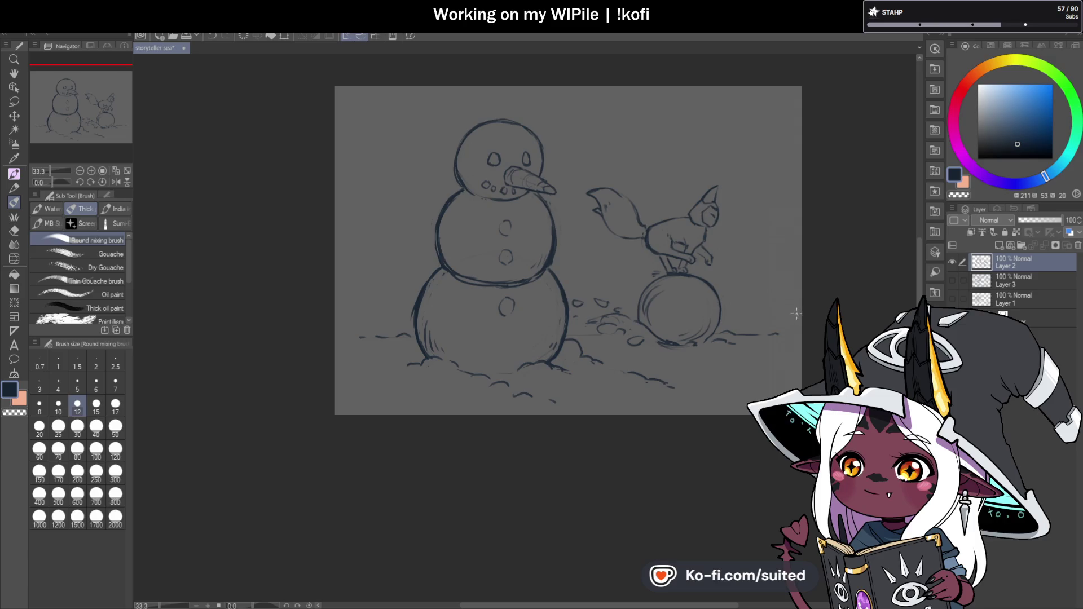
{"action": "key", "text": "ctrl+t"}
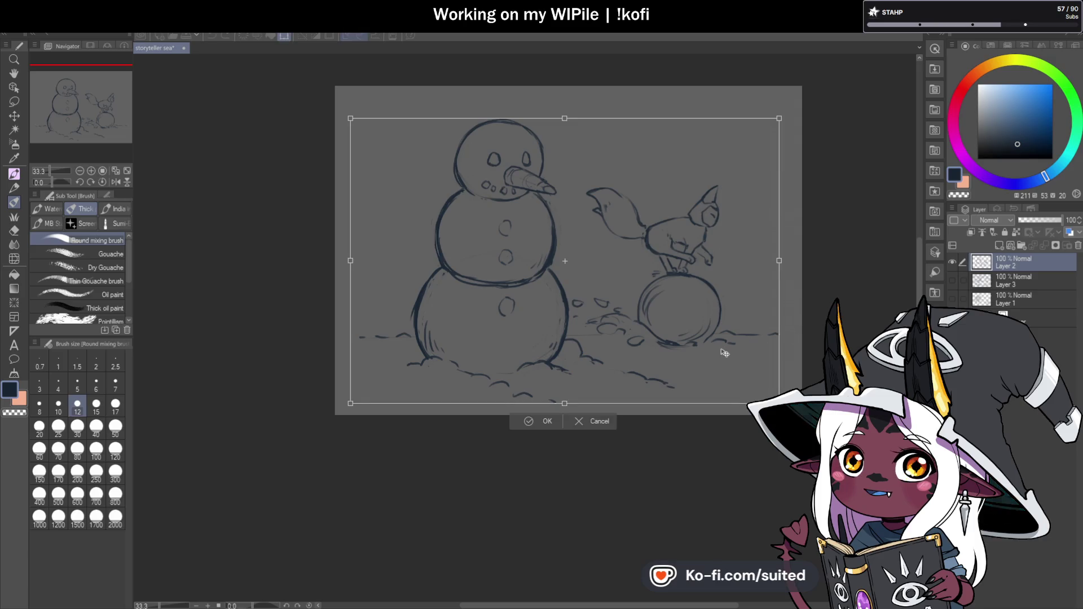
- Shift the whole sketch slightly right, commit it, and add new raster Layer 4 above
{"action": "left_click_drag", "start_coordinate": [727, 351], "coordinate": [735, 350]}
{"action": "key", "text": "Return"}
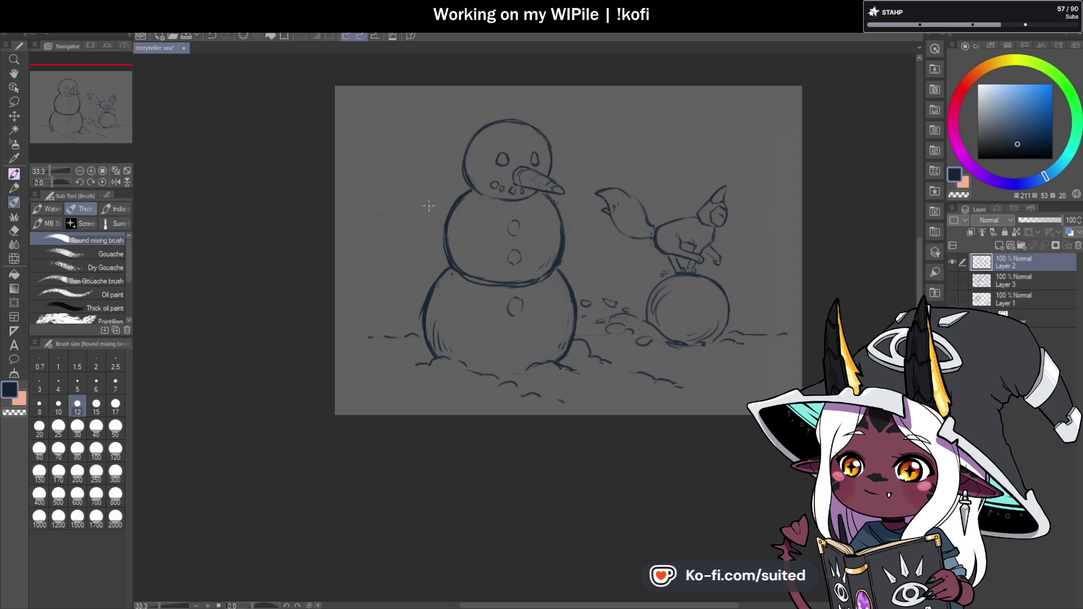
{"action": "left_click", "coordinate": [996, 244]}
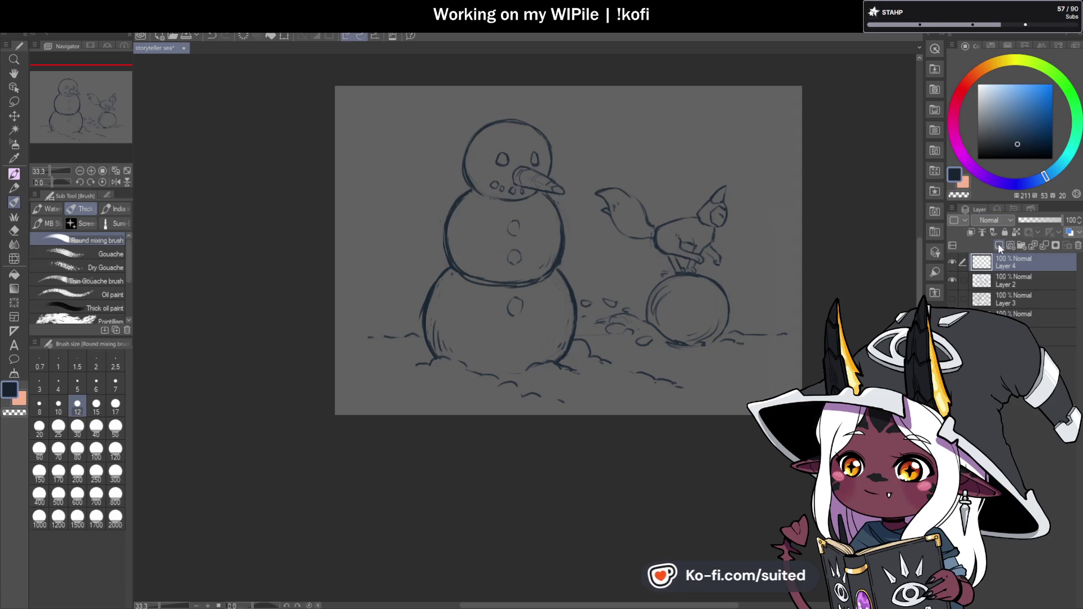
- Sketch a large circle left of the snowman's head on Layer 4, erasing and redrawing its arcs
{"action": "left_click_drag", "start_coordinate": [372, 179], "coordinate": [382, 164]}
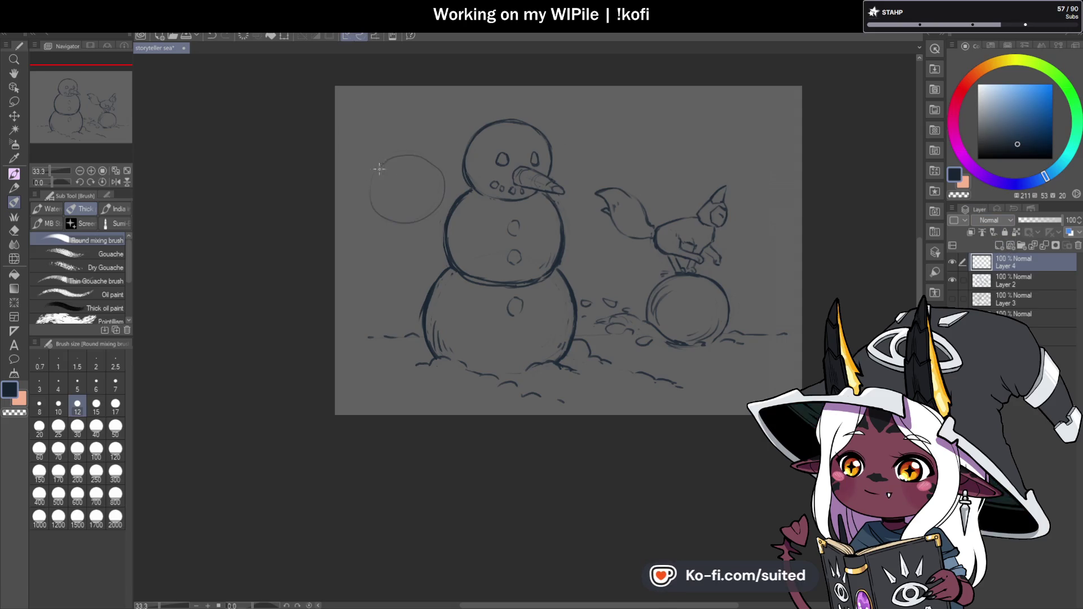
{"action": "scroll", "coordinate": [447, 164], "scroll_direction": "up", "scroll_amount": 1}
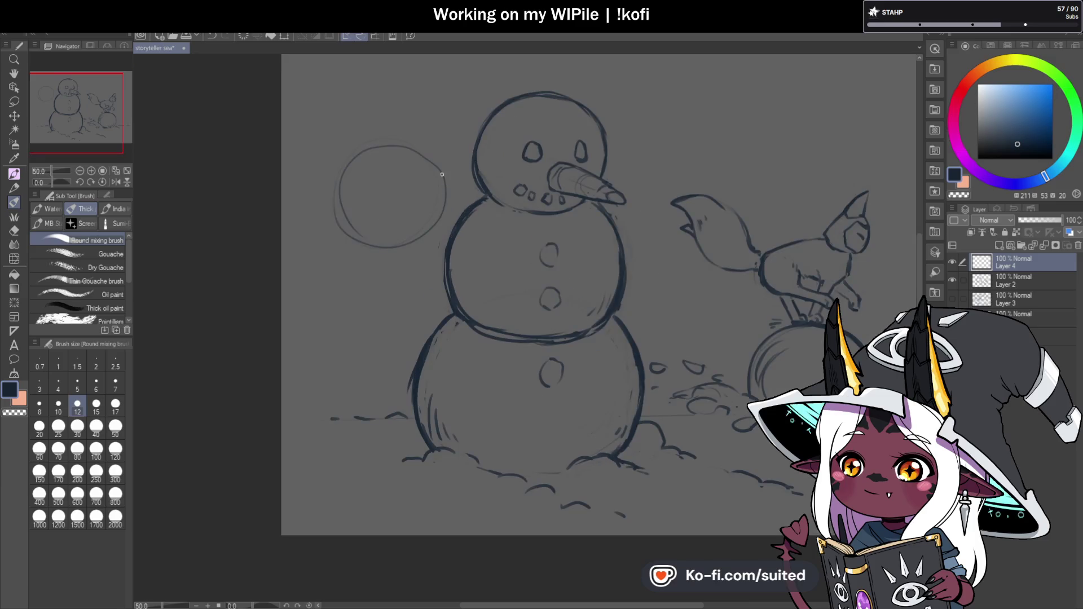
{"action": "mouse_move", "coordinate": [346, 167]}
{"action": "left_mouse_down"}
{"action": "mouse_move", "coordinate": [397, 153]}
{"action": "mouse_move", "coordinate": [445, 203]}
{"action": "left_mouse_up"}
{"action": "mouse_move", "coordinate": [361, 146]}
{"action": "left_mouse_down"}
{"action": "mouse_move", "coordinate": [331, 198]}
{"action": "mouse_move", "coordinate": [364, 152]}
{"action": "mouse_move", "coordinate": [413, 147]}
{"action": "mouse_move", "coordinate": [432, 161]}
{"action": "left_mouse_up"}
{"action": "key", "text": "c"}
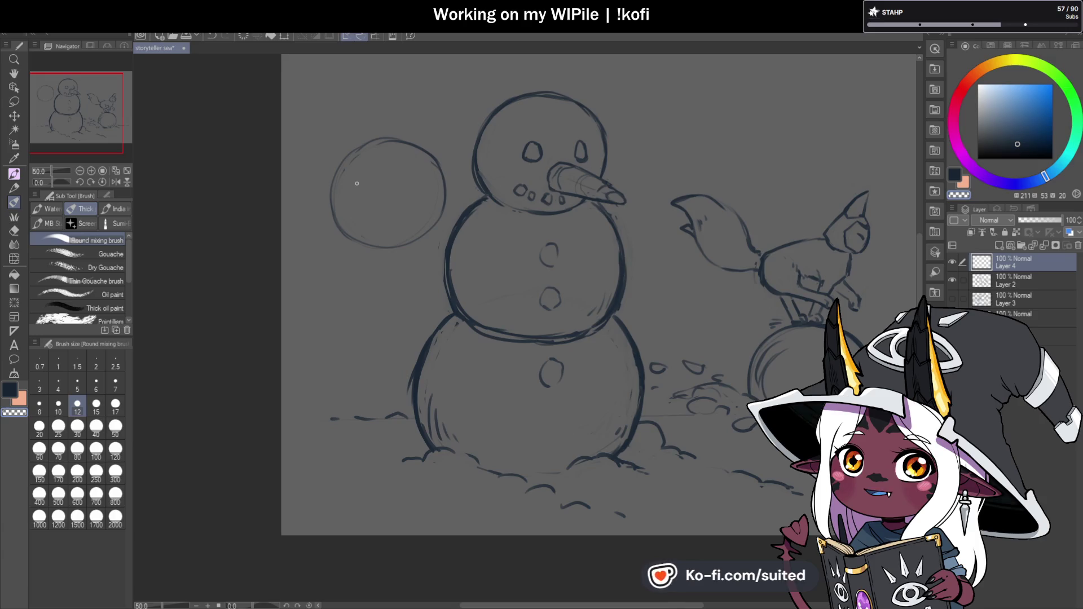
{"action": "key", "text": "c"}
{"action": "mouse_move", "coordinate": [395, 139]}
{"action": "left_mouse_down"}
{"action": "mouse_move", "coordinate": [414, 145]}
{"action": "mouse_move", "coordinate": [336, 169]}
{"action": "mouse_move", "coordinate": [349, 233]}
{"action": "mouse_move", "coordinate": [394, 247]}
{"action": "left_mouse_up"}
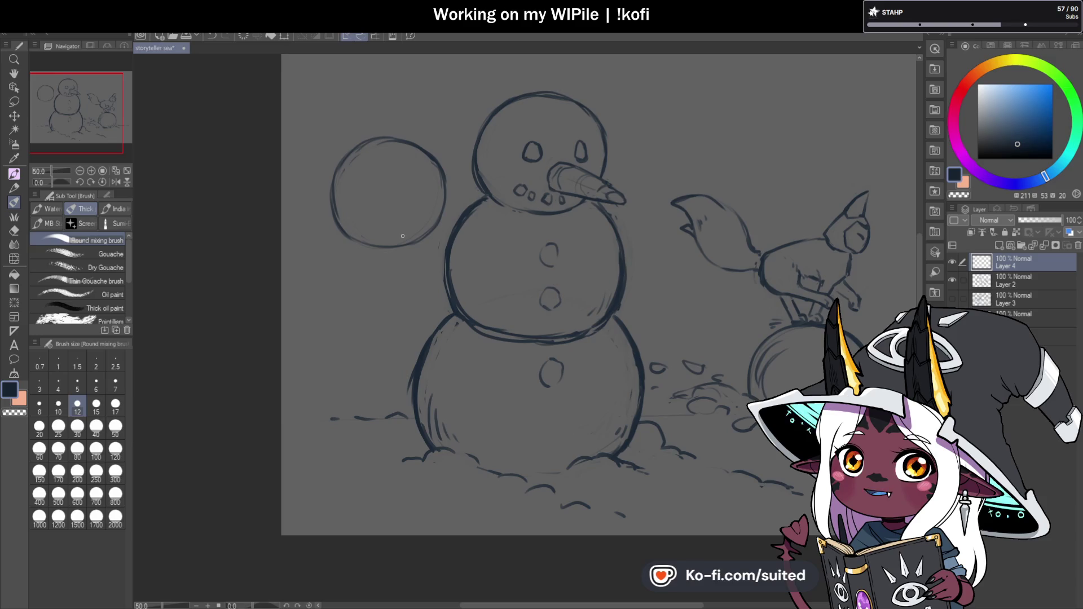
{"action": "key", "text": "c"}
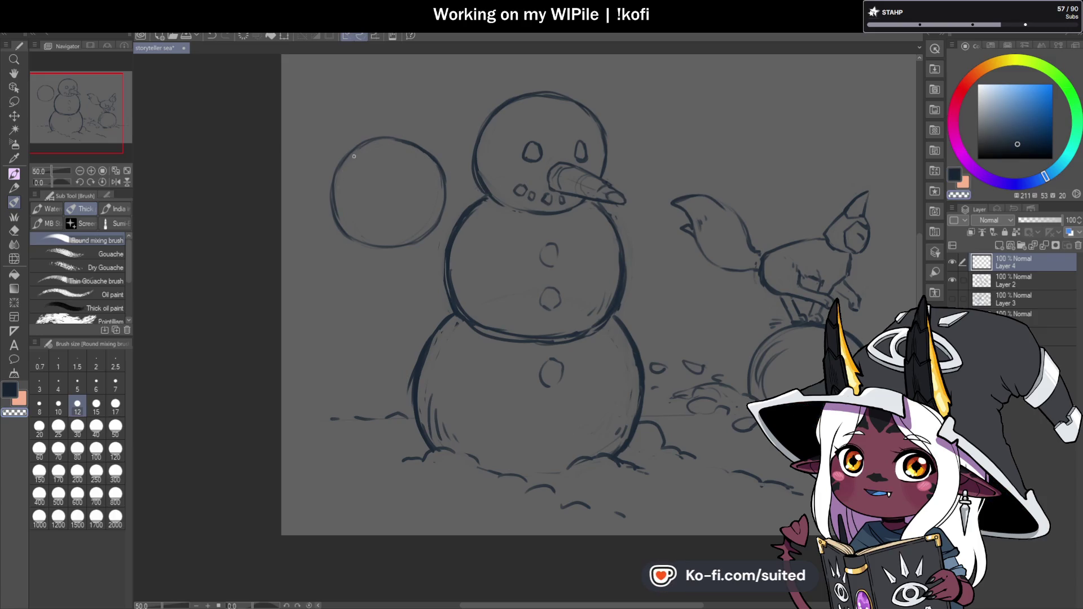
{"action": "key", "text": "c"}
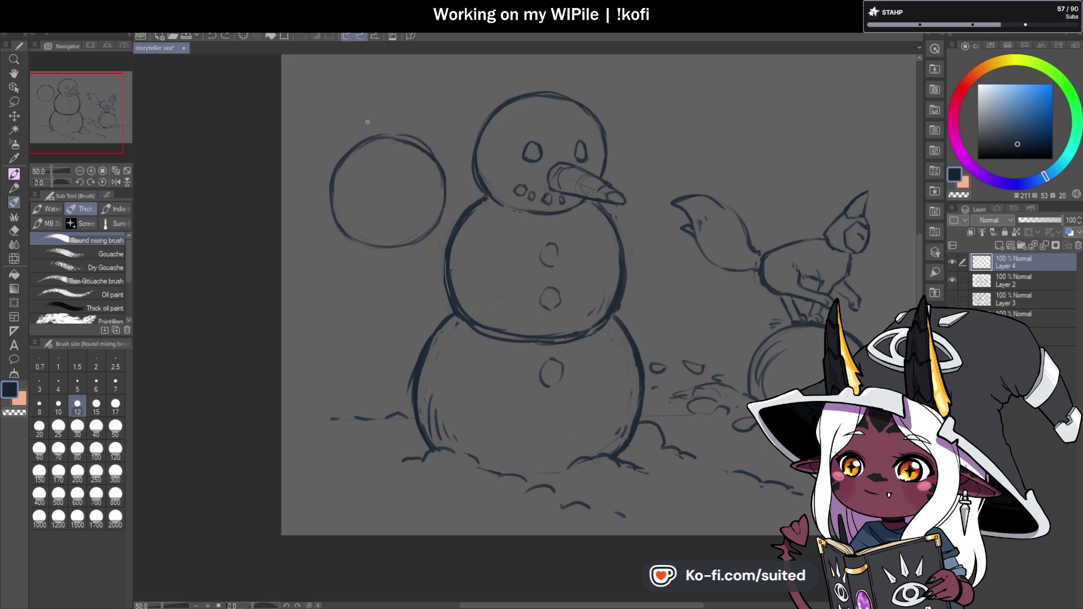
{"action": "scroll", "coordinate": [446, 263], "scroll_direction": "down", "scroll_amount": 1}
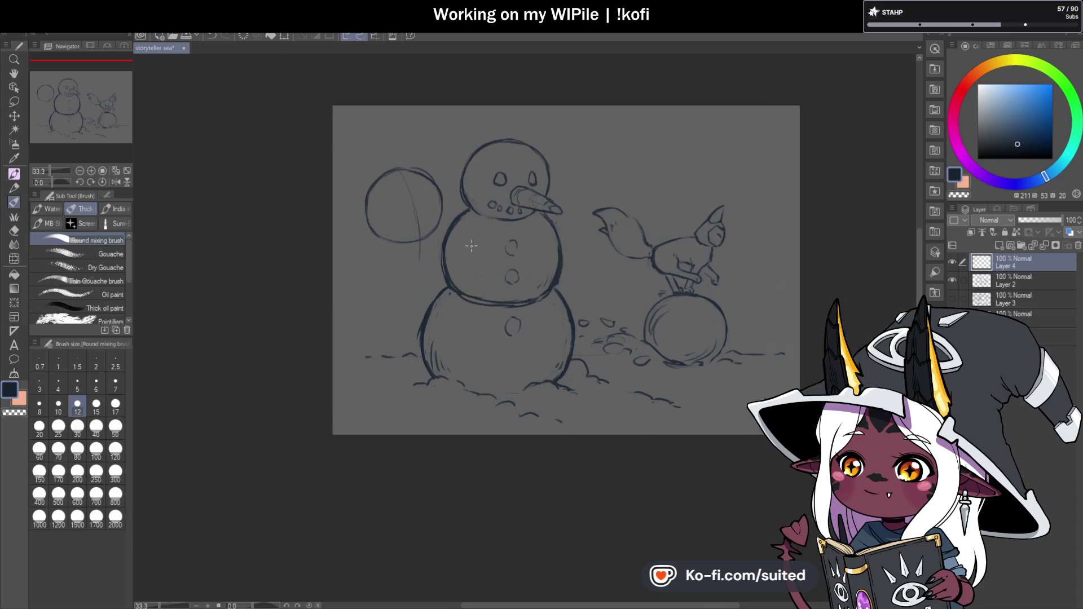
- Draw an arm curving down beside the snowman's middle ball, redoing the stroke, then begin lassoing it
{"action": "scroll", "coordinate": [452, 255], "scroll_direction": "up", "scroll_amount": 1}
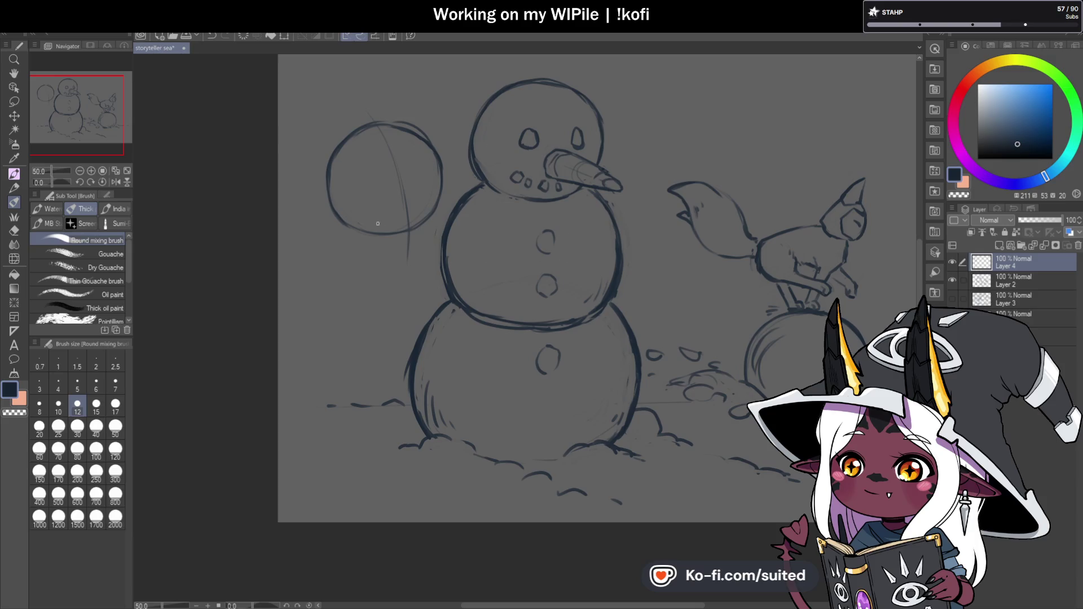
{"action": "mouse_move", "coordinate": [445, 241]}
{"action": "left_mouse_down"}
{"action": "mouse_move", "coordinate": [468, 239]}
{"action": "mouse_move", "coordinate": [471, 255]}
{"action": "mouse_move", "coordinate": [428, 275]}
{"action": "mouse_move", "coordinate": [467, 263]}
{"action": "left_mouse_up"}
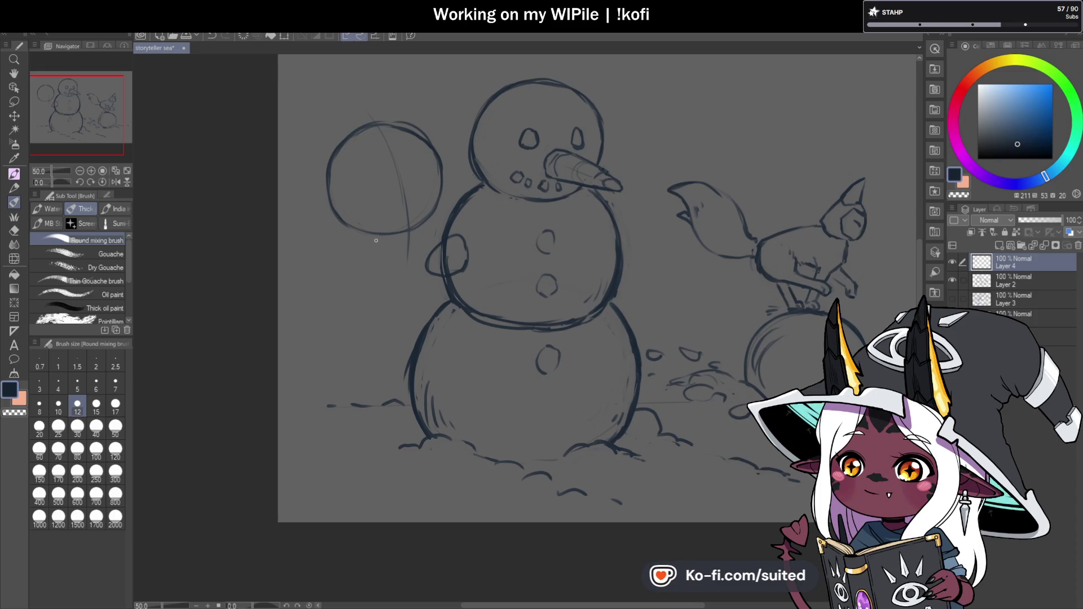
{"action": "key", "text": "ctrl+z"}
{"action": "key", "text": "ctrl+z"}
{"action": "left_click_drag", "start_coordinate": [363, 258], "coordinate": [357, 309]}
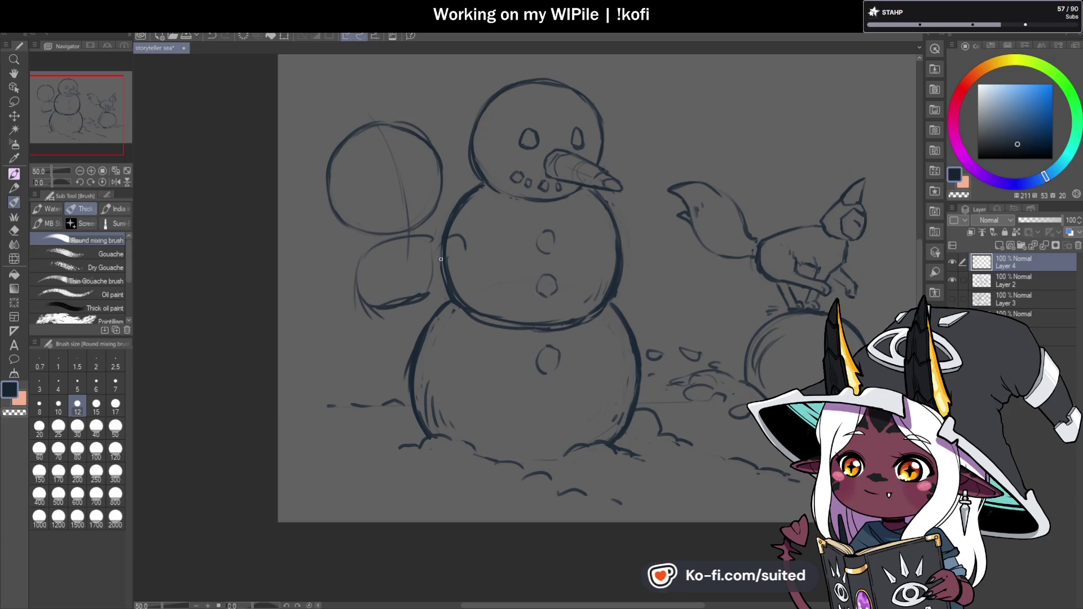
{"action": "scroll", "coordinate": [420, 280], "scroll_direction": "up", "scroll_amount": 1}
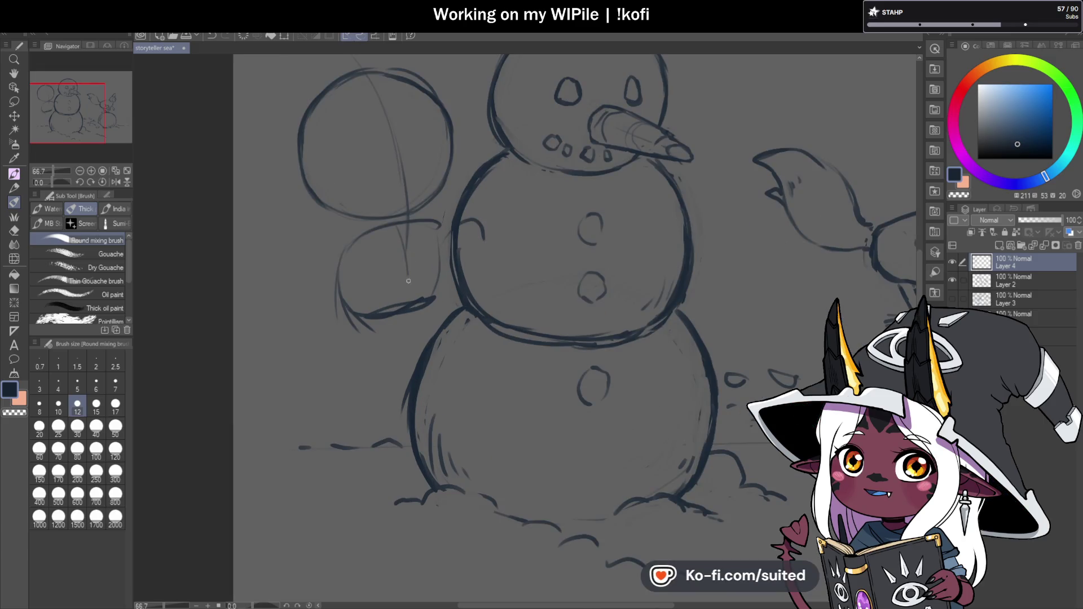
{"action": "scroll", "coordinate": [407, 310], "scroll_direction": "down", "scroll_amount": 2}
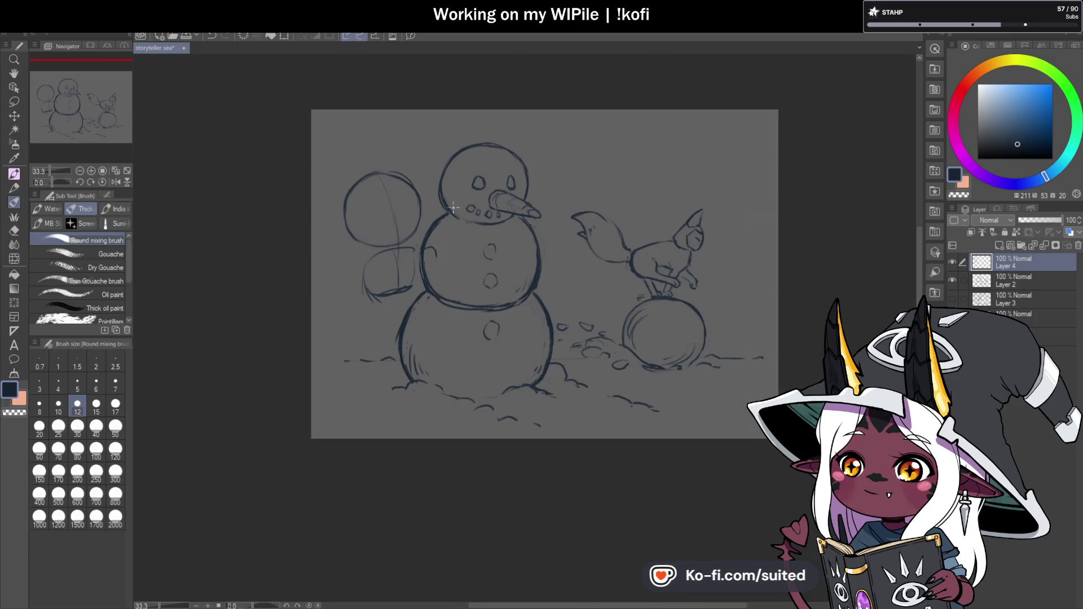
{"action": "key", "text": "m"}
{"action": "left_click_drag", "start_coordinate": [435, 241], "coordinate": [420, 255]}
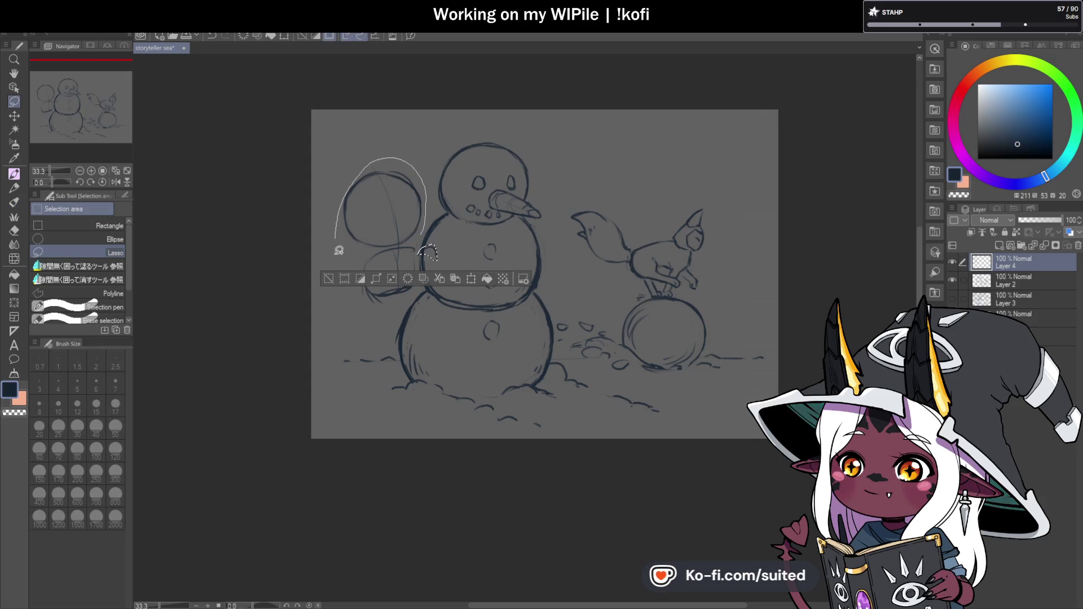
- Lasso the left circle and arm, move them slightly higher, and deselect
{"action": "left_click_drag", "start_coordinate": [423, 233], "coordinate": [422, 239]}
{"action": "key", "text": "ctrl+t"}
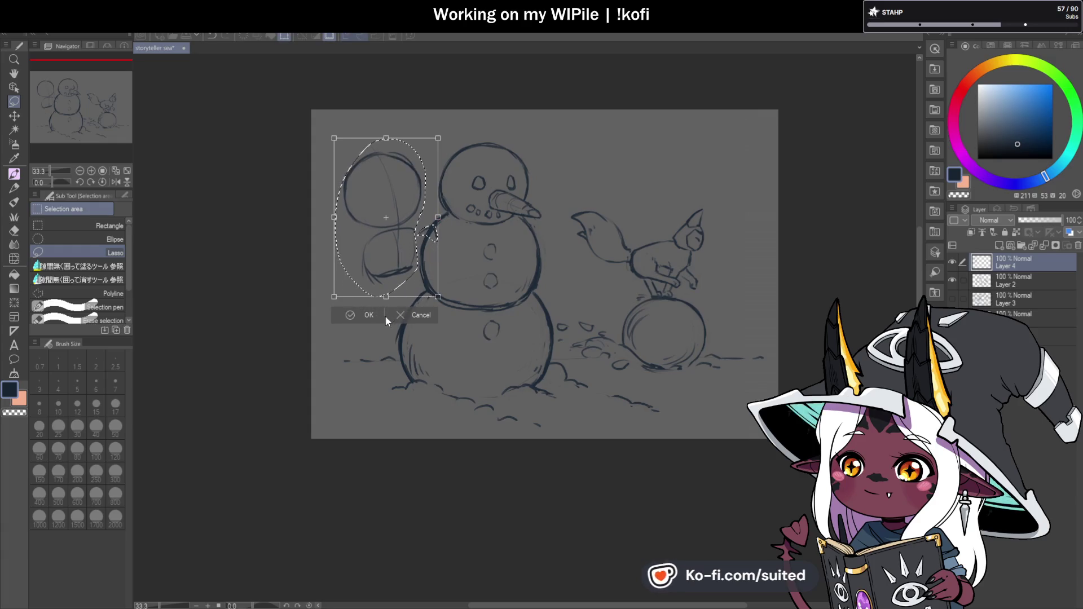
{"action": "left_click", "coordinate": [375, 317]}
{"action": "key", "text": "ctrl+d"}
- With the brush, add a short stroke on the snowman's middle ball
{"action": "key", "text": "b"}
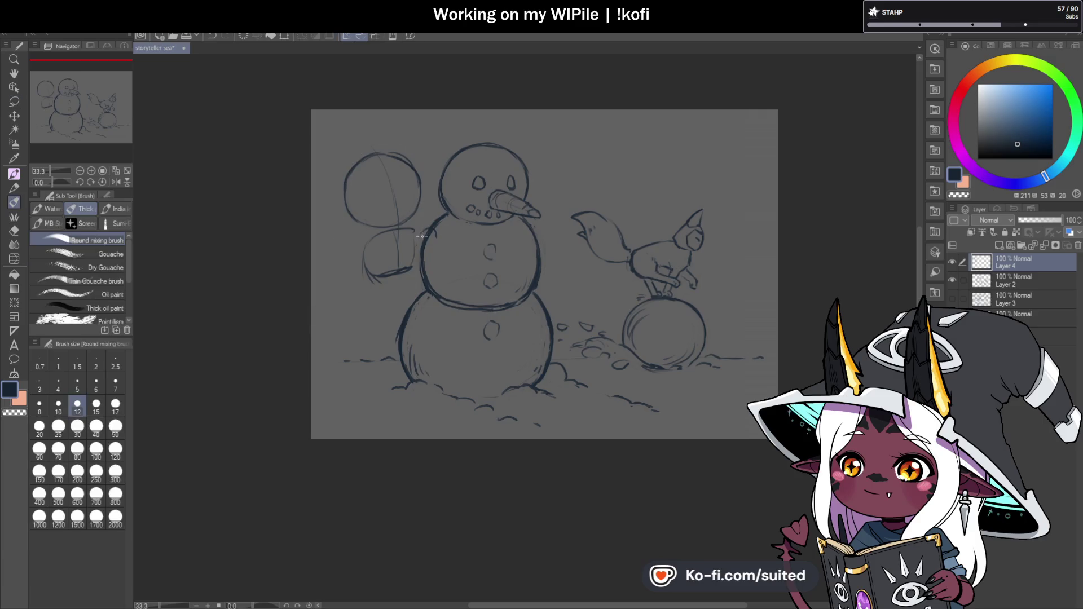
{"action": "scroll", "coordinate": [422, 234], "scroll_direction": "up", "scroll_amount": 2}
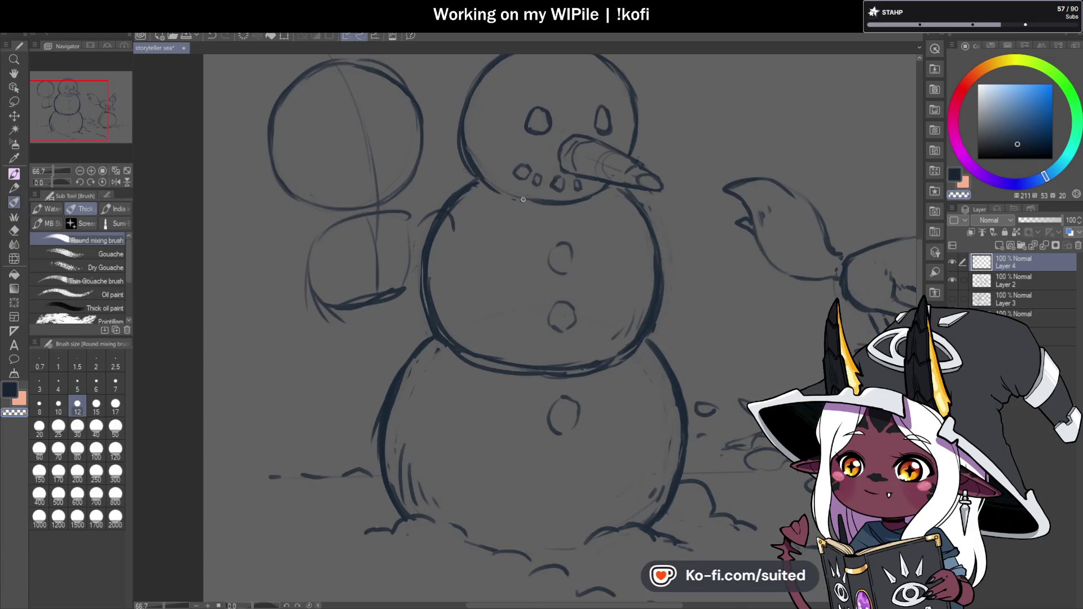
{"action": "left_click_drag", "start_coordinate": [451, 222], "coordinate": [432, 253]}
{"action": "scroll", "coordinate": [437, 211], "scroll_direction": "down", "scroll_amount": 2}
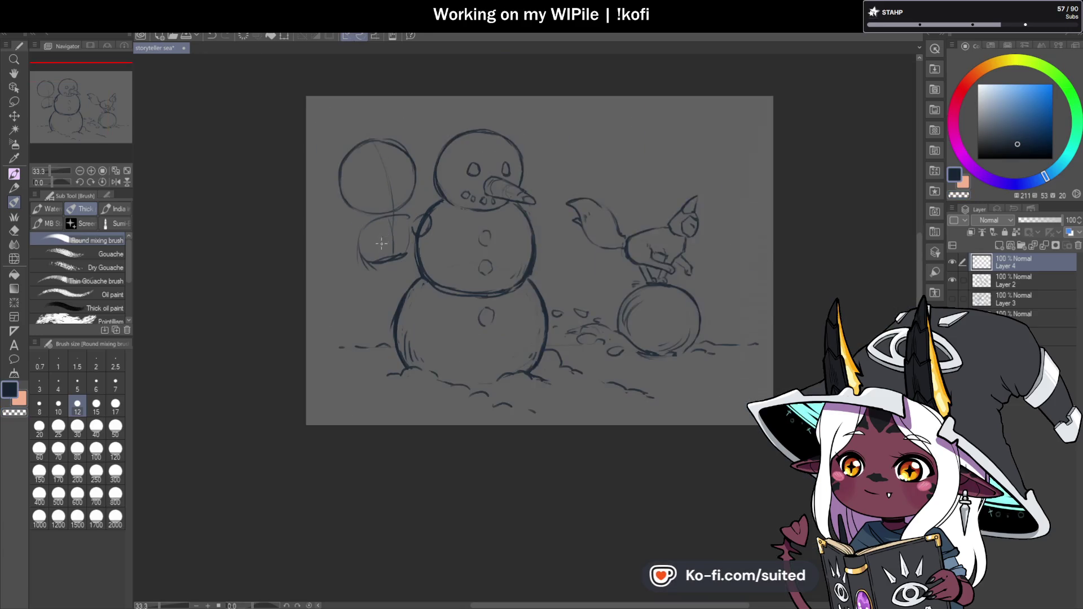
{"action": "scroll", "coordinate": [379, 239], "scroll_direction": "up", "scroll_amount": 1}
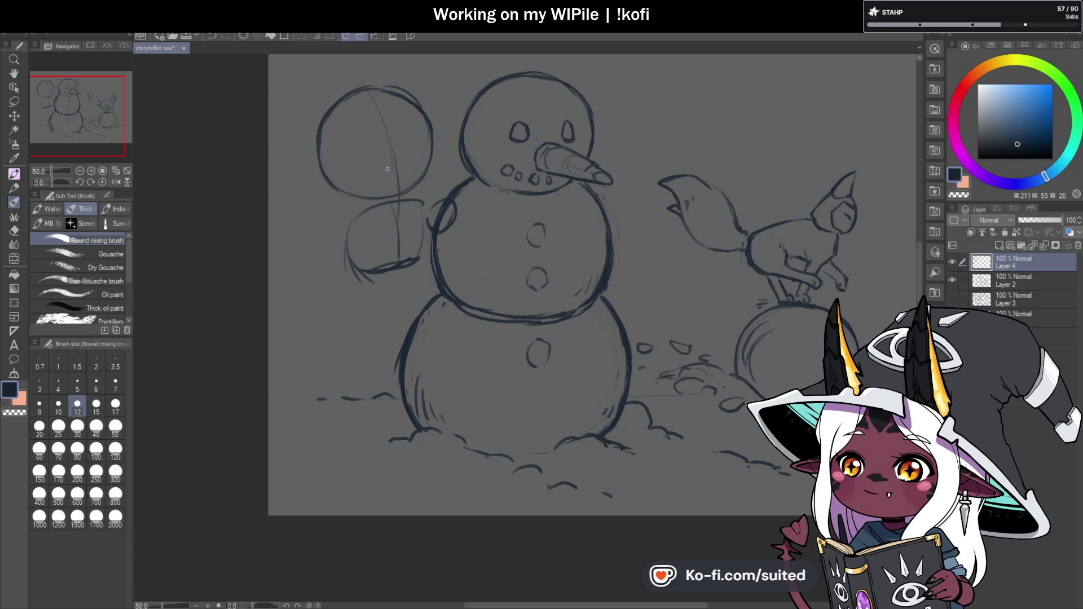
{"action": "scroll", "coordinate": [367, 235], "scroll_direction": "down", "scroll_amount": 1}
{"action": "scroll", "coordinate": [409, 301], "scroll_direction": "up", "scroll_amount": 1}
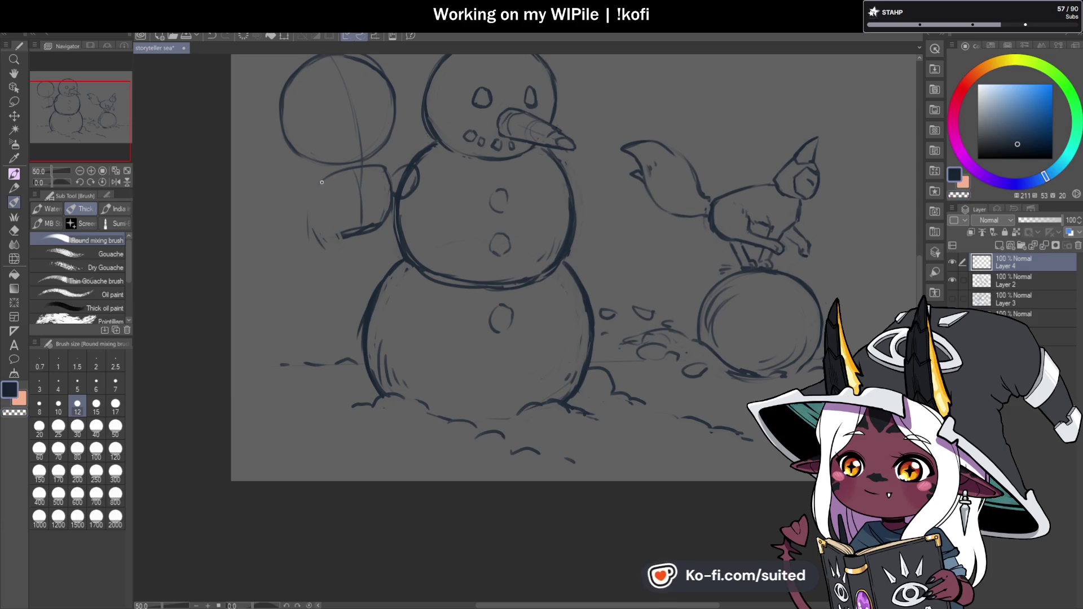
- Draw the left edge of the mitten
{"action": "mouse_move", "coordinate": [315, 212]}
{"action": "left_mouse_down"}
{"action": "mouse_move", "coordinate": [326, 178]}
{"action": "mouse_move", "coordinate": [310, 185]}
{"action": "left_mouse_up"}
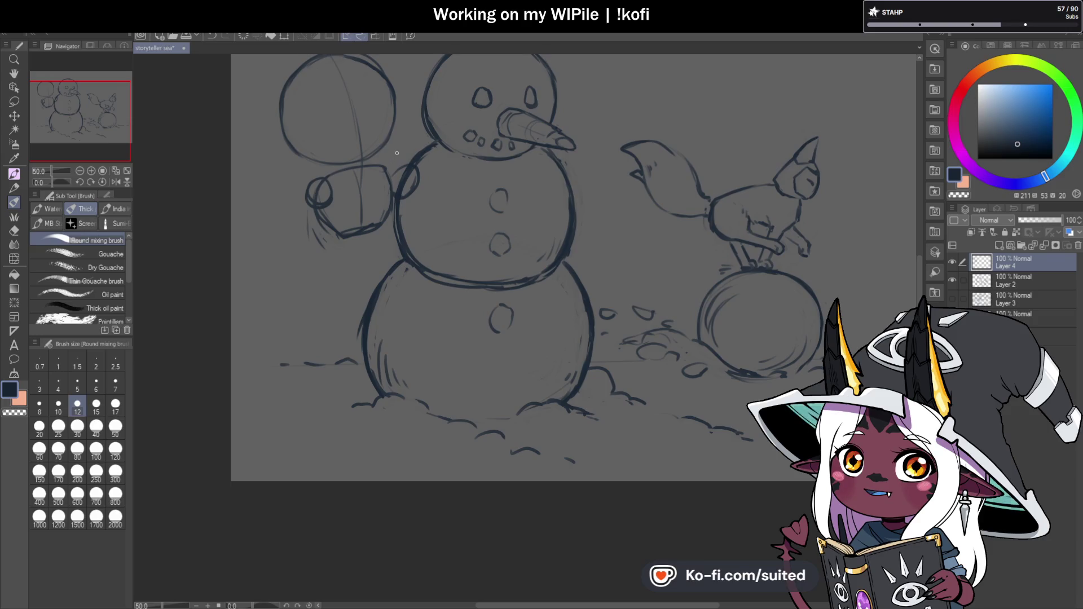
{"action": "scroll", "coordinate": [396, 156], "scroll_direction": "up", "scroll_amount": 3}
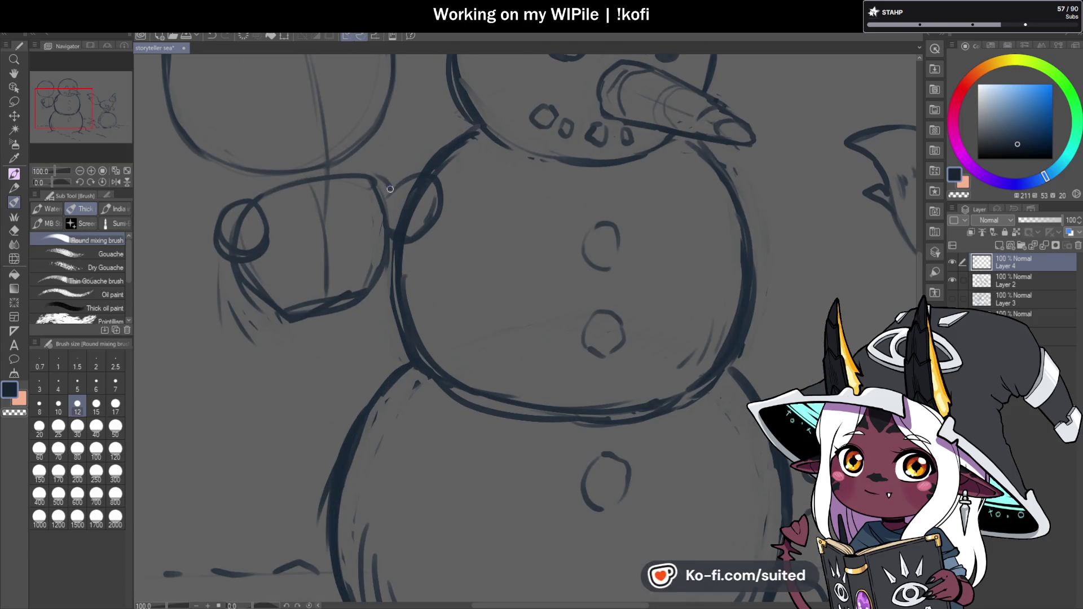
{"action": "scroll", "coordinate": [346, 171], "scroll_direction": "down", "scroll_amount": 2}
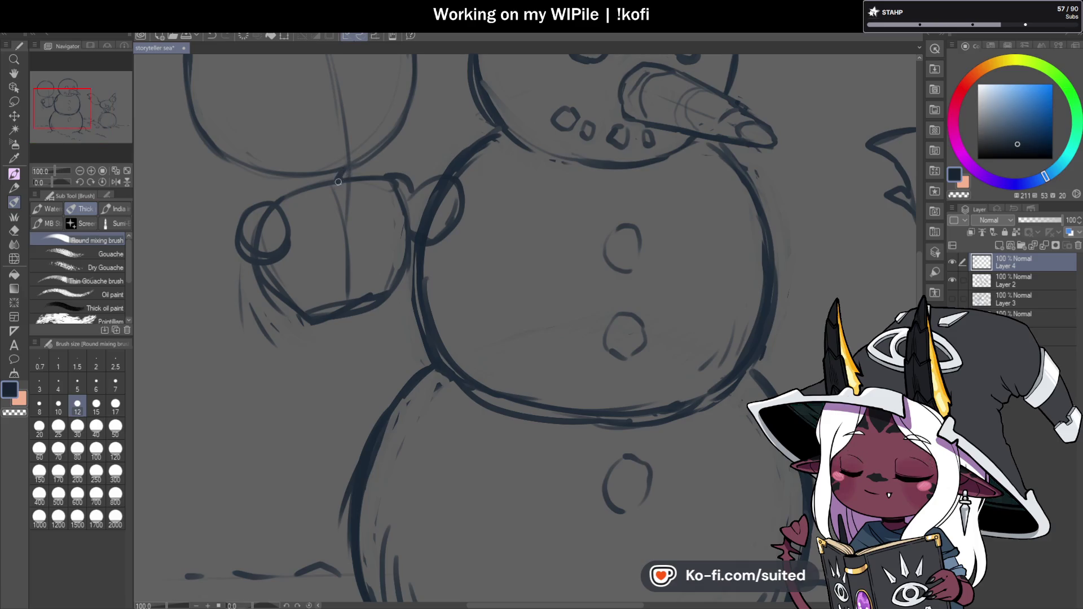
{"action": "scroll", "coordinate": [475, 243], "scroll_direction": "down", "scroll_amount": 1}
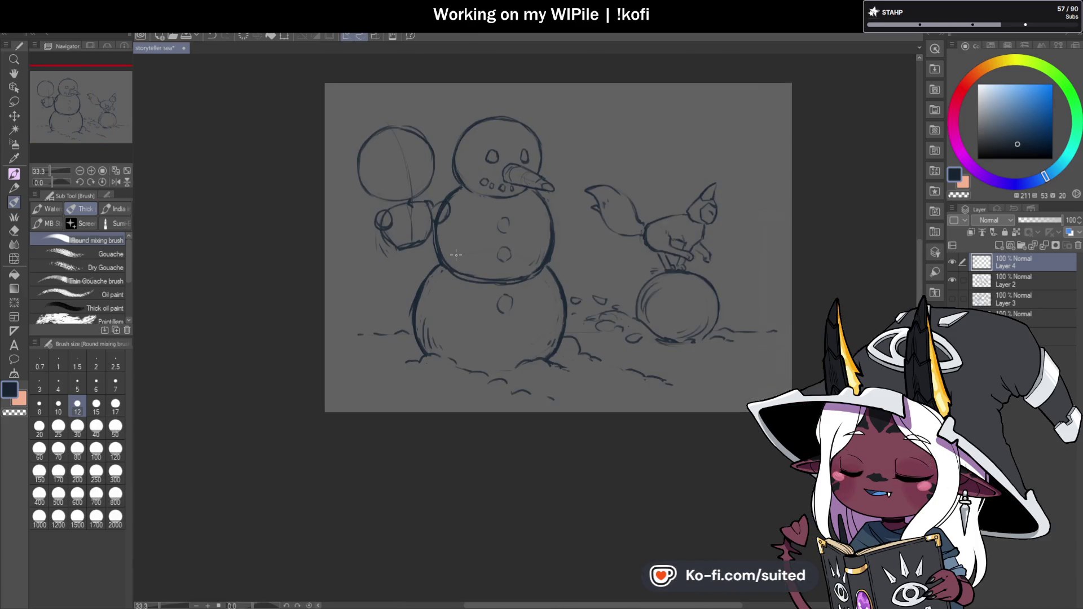
{"action": "scroll", "coordinate": [422, 256], "scroll_direction": "up", "scroll_amount": 1}
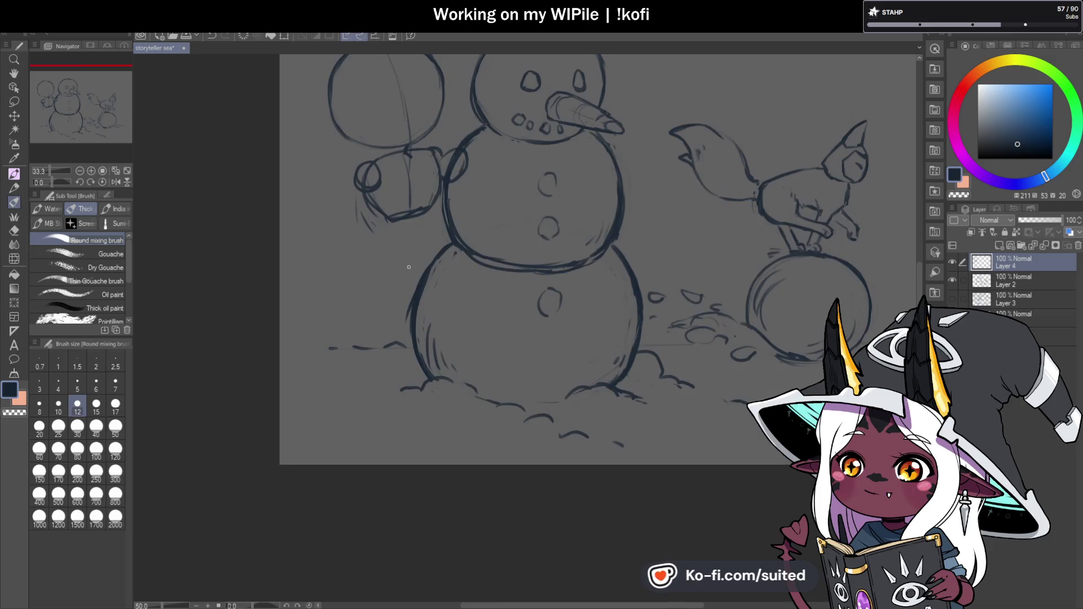
- Add strokes under and near the left arm, erasing with transparent colour and redrawing
{"action": "left_click_drag", "start_coordinate": [378, 242], "coordinate": [427, 228]}
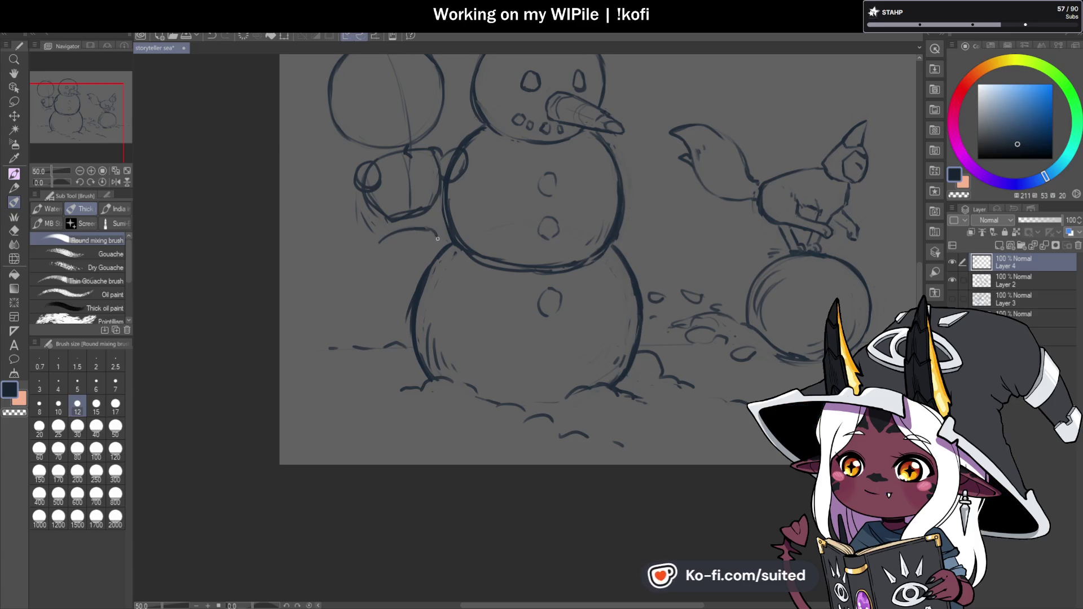
{"action": "mouse_move", "coordinate": [405, 230]}
{"action": "left_mouse_down"}
{"action": "mouse_move", "coordinate": [430, 225]}
{"action": "mouse_move", "coordinate": [439, 243]}
{"action": "mouse_move", "coordinate": [409, 284]}
{"action": "mouse_move", "coordinate": [443, 252]}
{"action": "mouse_move", "coordinate": [420, 234]}
{"action": "left_mouse_up"}
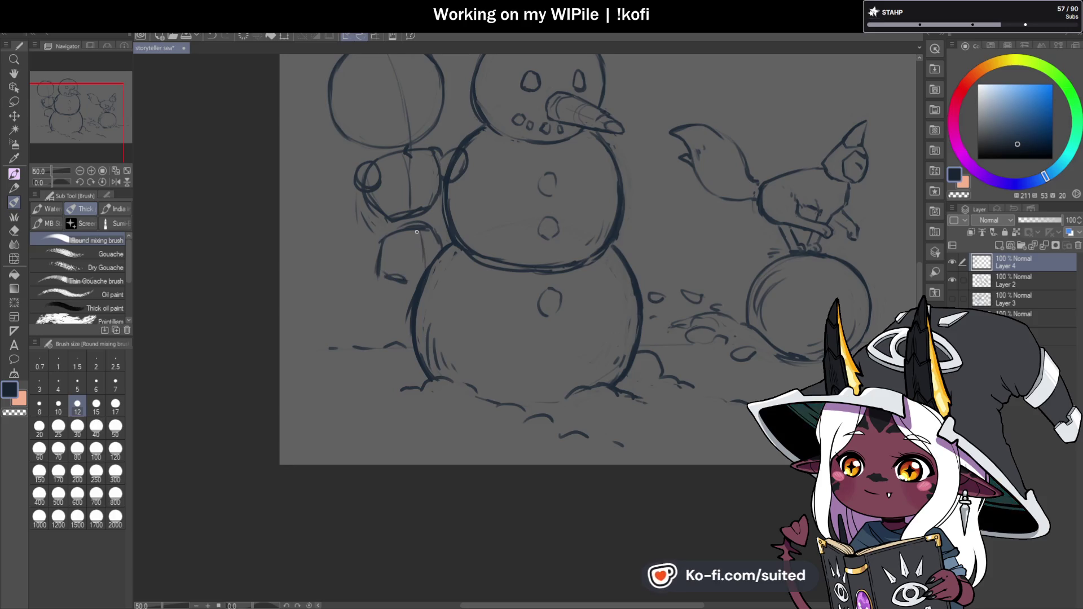
{"action": "scroll", "coordinate": [447, 251], "scroll_direction": "down", "scroll_amount": 2}
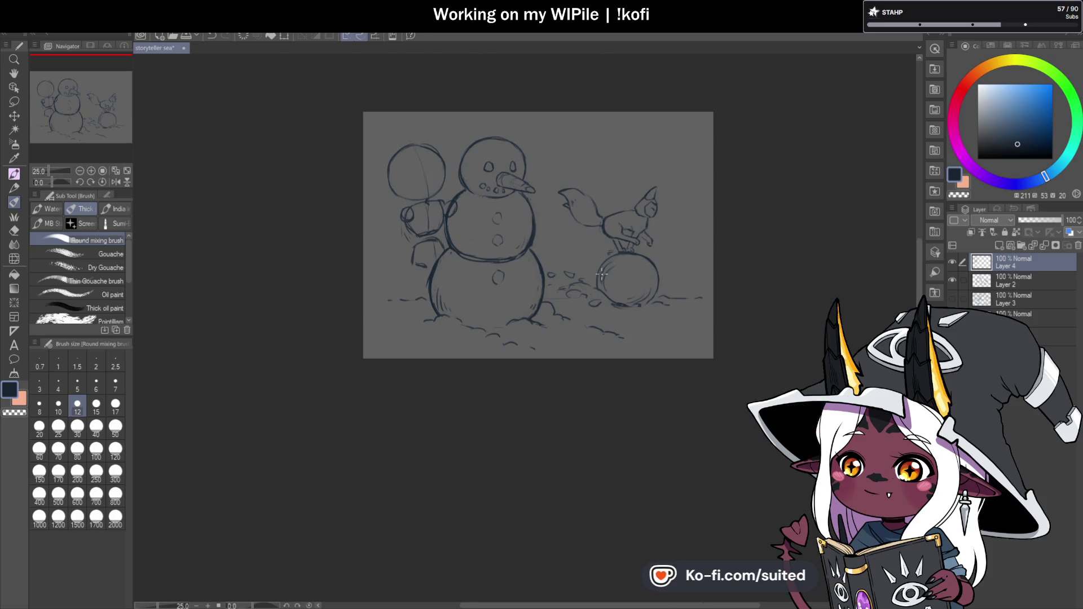
{"action": "scroll", "coordinate": [420, 240], "scroll_direction": "up", "scroll_amount": 2}
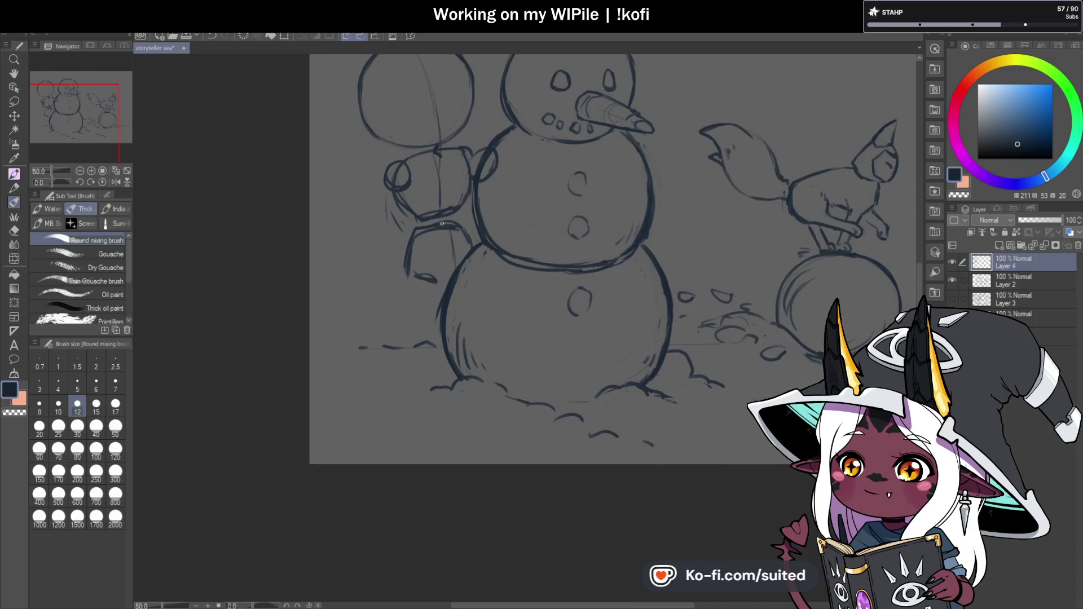
{"action": "key", "text": "c"}
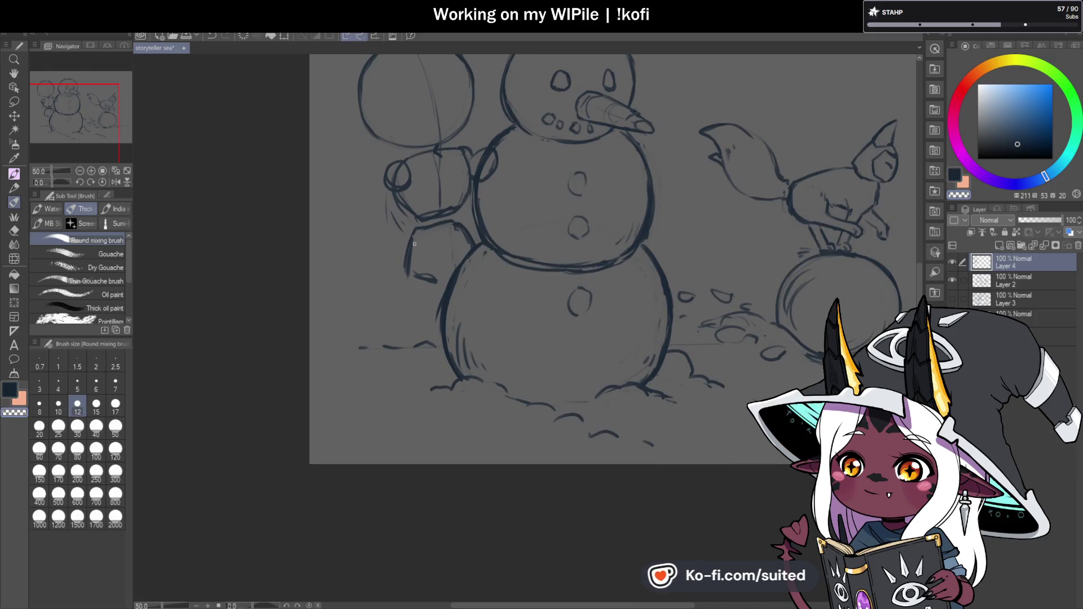
{"action": "key", "text": "c"}
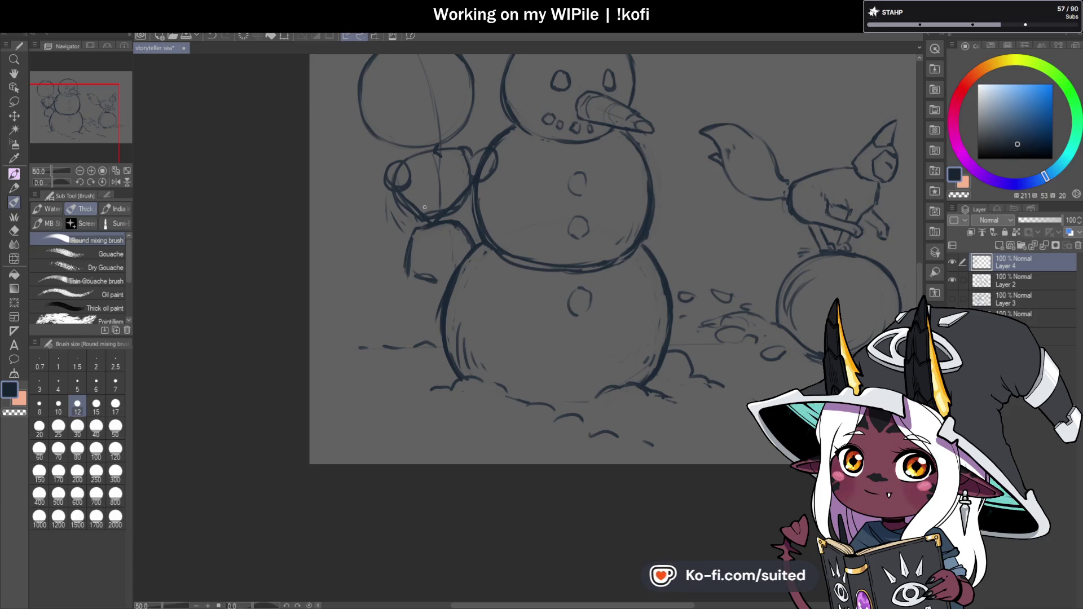
{"action": "scroll", "coordinate": [410, 186], "scroll_direction": "up", "scroll_amount": 1}
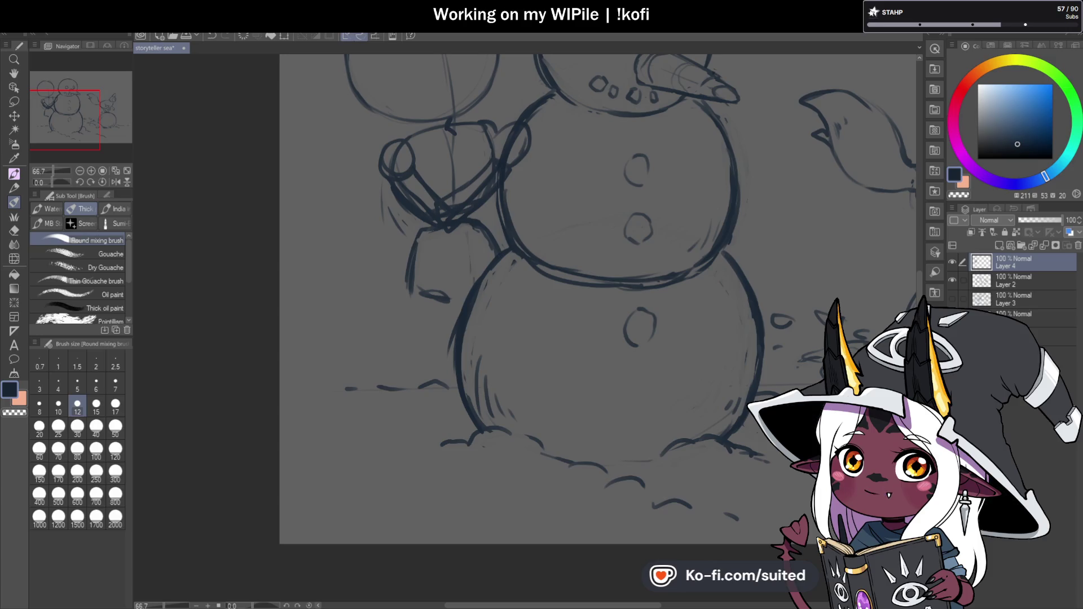
- Erase part of the dark hand outline and add a stroke at the wrist
{"action": "scroll", "coordinate": [406, 172], "scroll_direction": "up", "scroll_amount": 1}
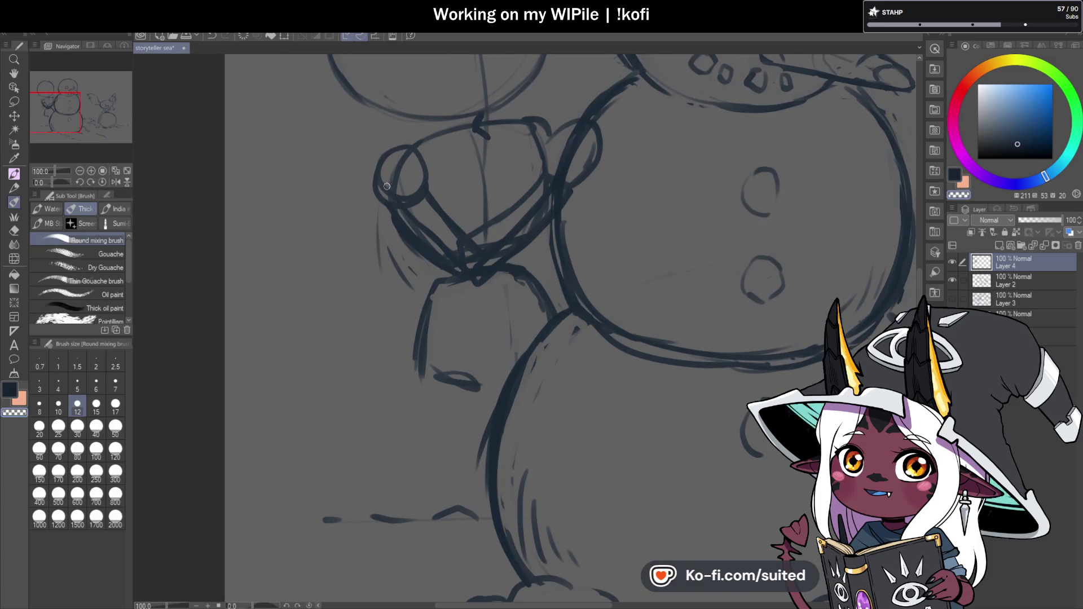
{"action": "mouse_move", "coordinate": [422, 206]}
{"action": "left_mouse_down"}
{"action": "mouse_move", "coordinate": [390, 163]}
{"action": "mouse_move", "coordinate": [382, 192]}
{"action": "left_mouse_up"}
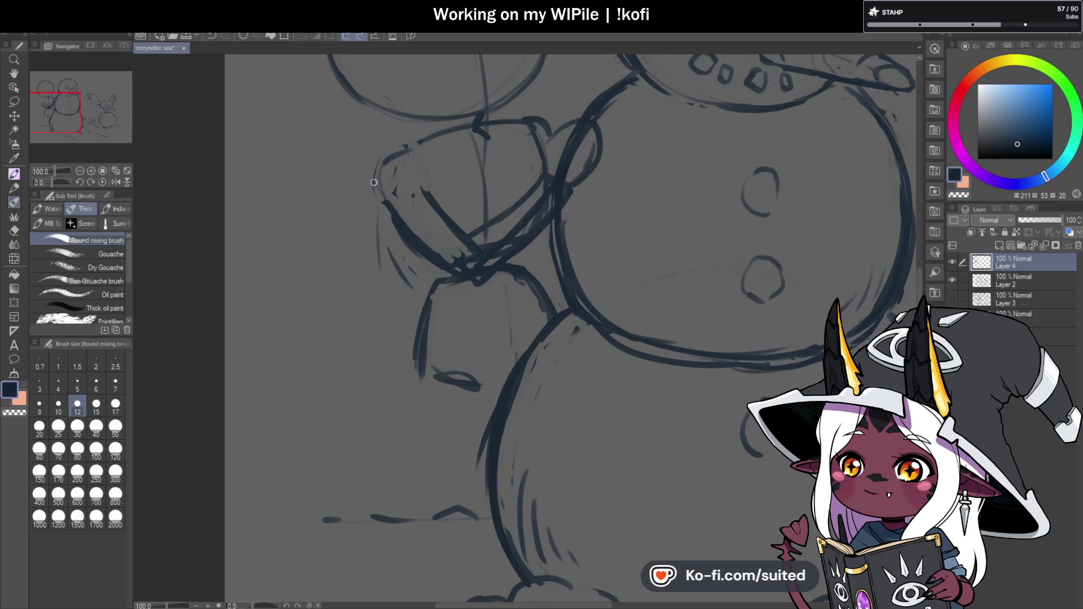
{"action": "scroll", "coordinate": [525, 233], "scroll_direction": "down", "scroll_amount": 2}
{"action": "scroll", "coordinate": [494, 251], "scroll_direction": "up", "scroll_amount": 1}
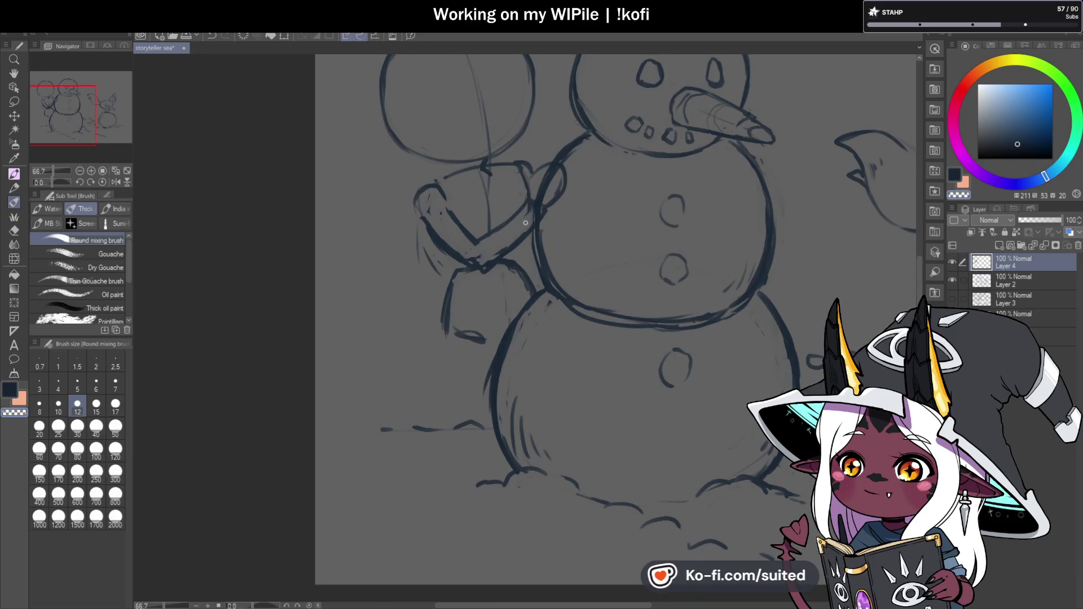
{"action": "key", "text": "c"}
{"action": "left_click_drag", "start_coordinate": [481, 259], "coordinate": [496, 265]}
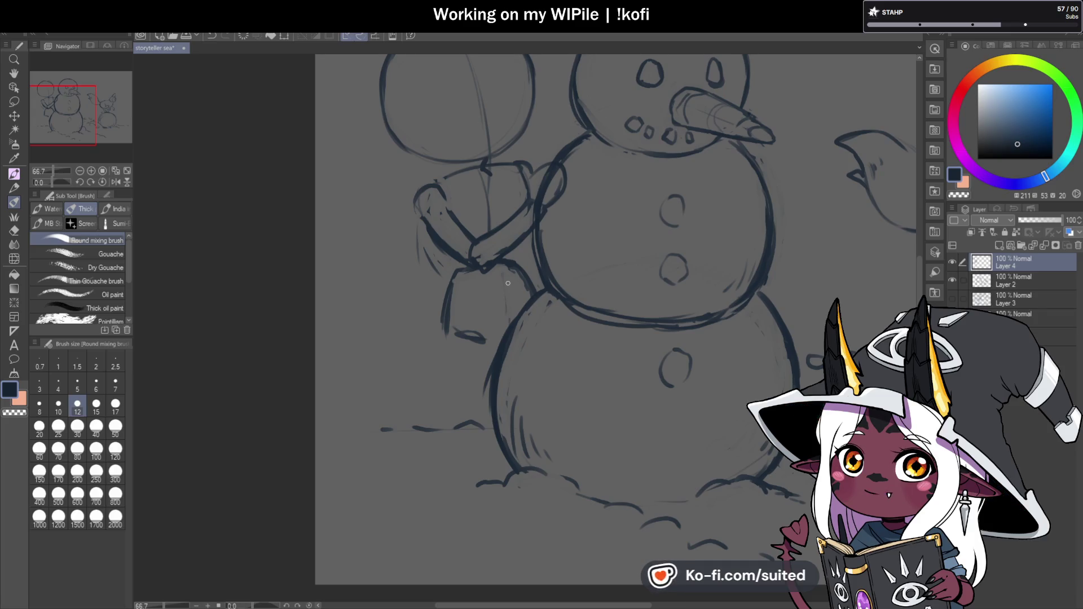
{"action": "key", "text": "c"}
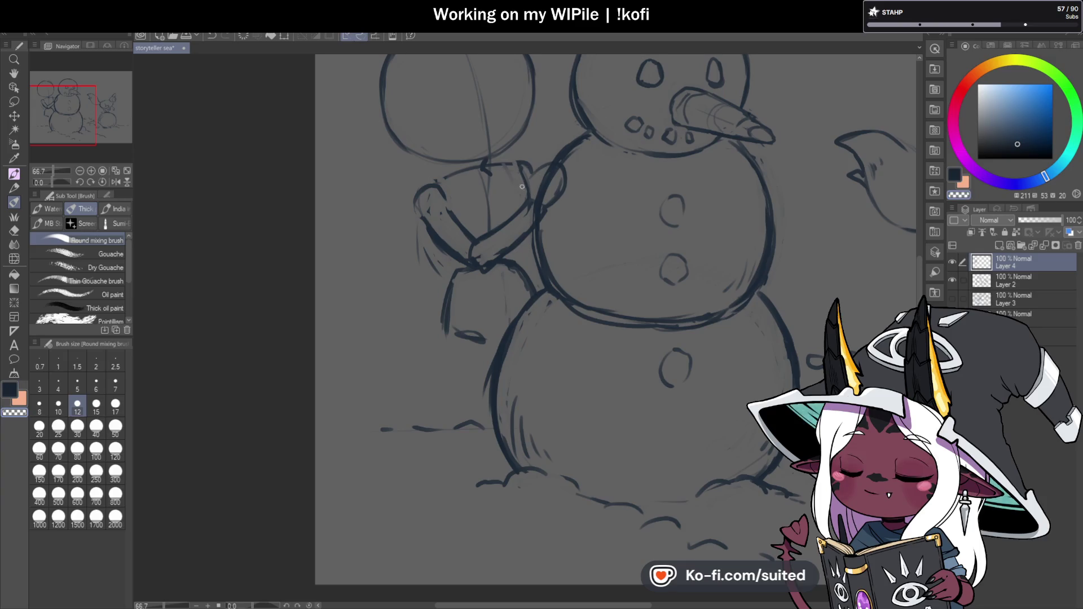
{"action": "key", "text": "c"}
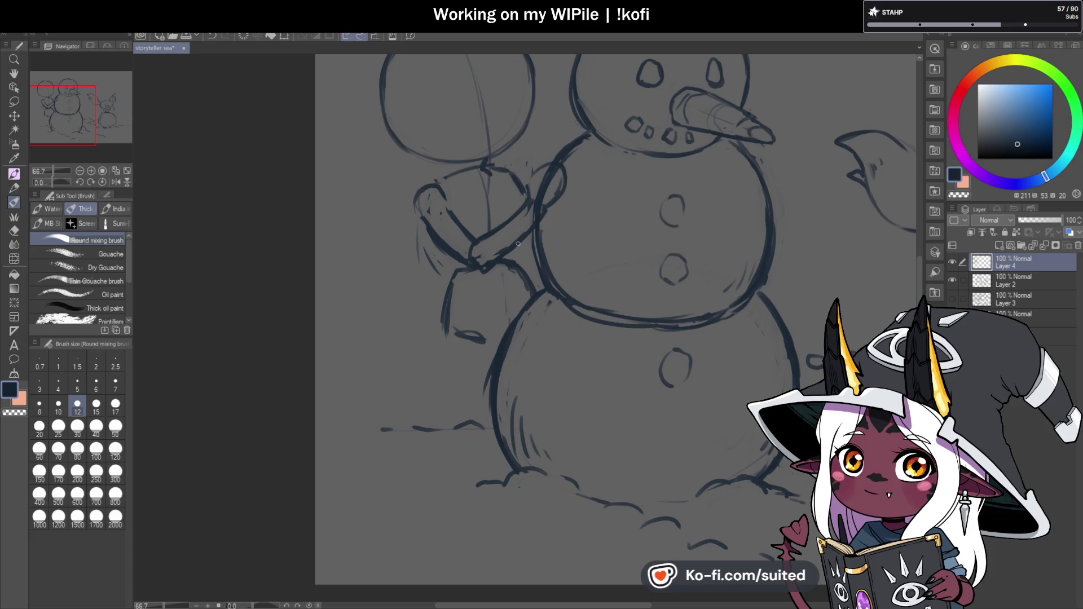
- Refine the hugging hand on the snowman's side, then start transforming the chibi figure
{"action": "scroll", "coordinate": [541, 226], "scroll_direction": "down", "scroll_amount": 3}
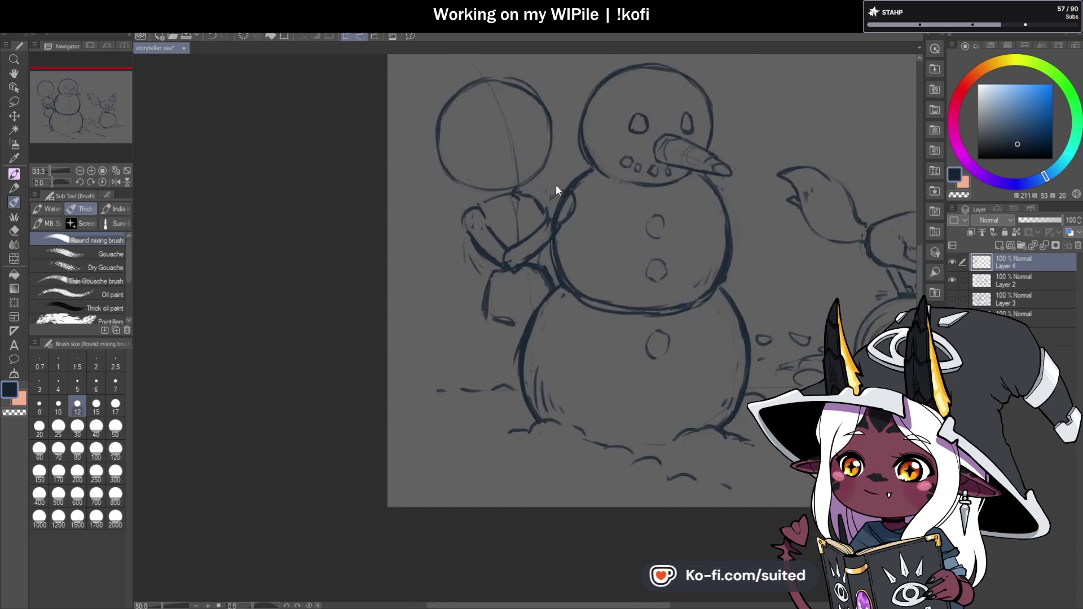
{"action": "scroll", "coordinate": [545, 198], "scroll_direction": "up", "scroll_amount": 3}
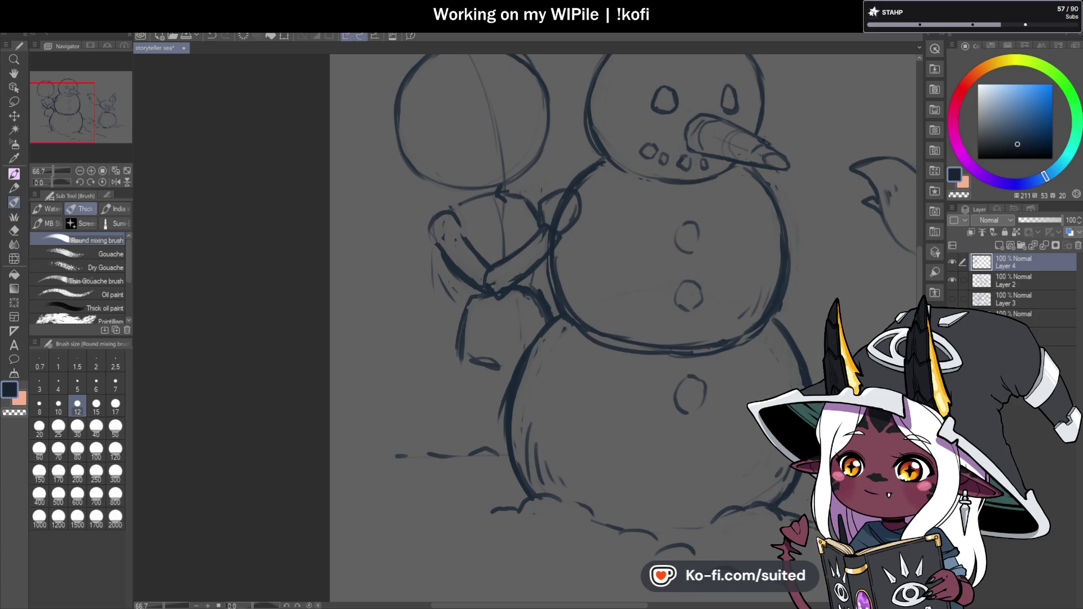
{"action": "scroll", "coordinate": [498, 266], "scroll_direction": "down", "scroll_amount": 2}
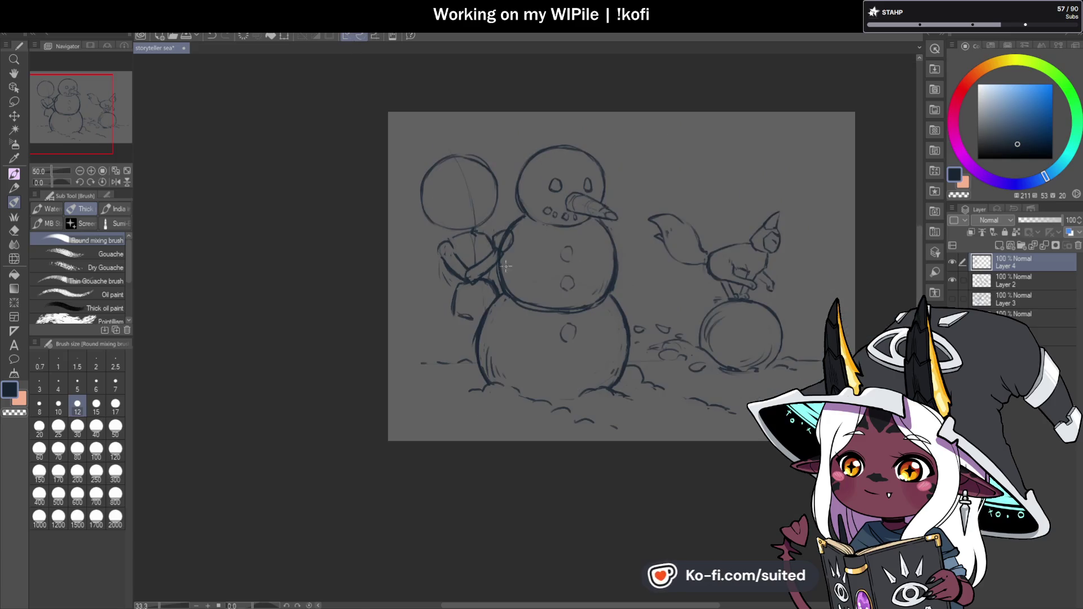
{"action": "scroll", "coordinate": [499, 266], "scroll_direction": "up", "scroll_amount": 2}
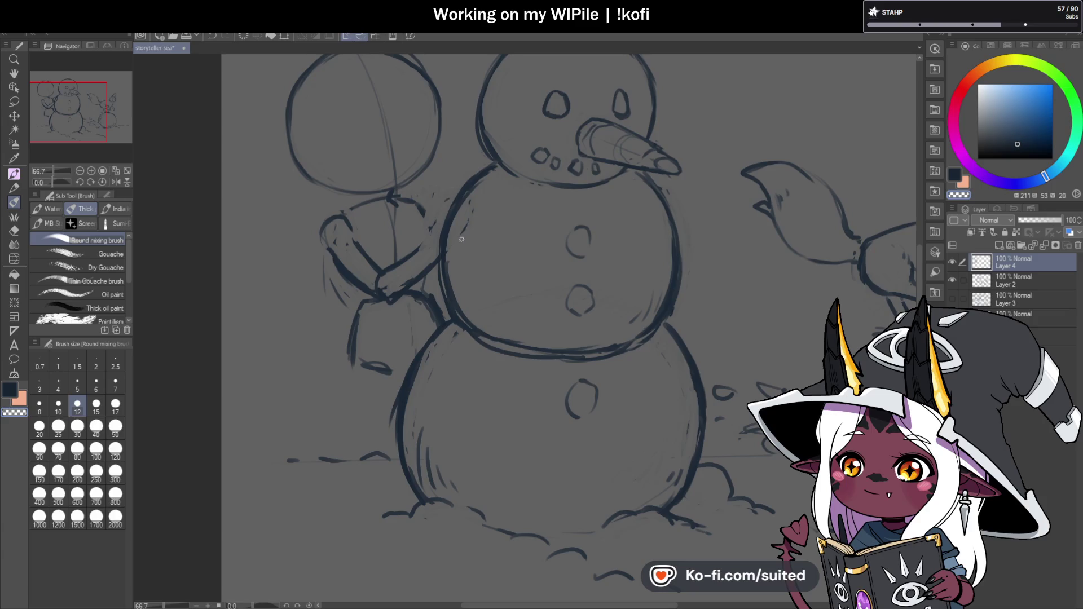
{"action": "left_click_drag", "start_coordinate": [436, 240], "coordinate": [429, 251]}
{"action": "left_click_drag", "start_coordinate": [434, 209], "coordinate": [432, 225]}
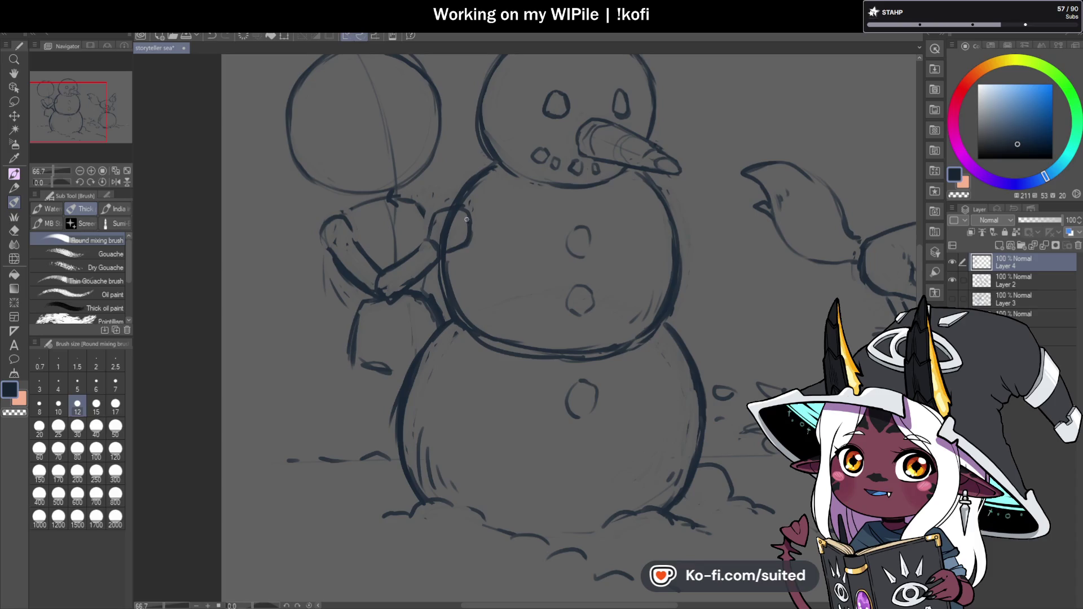
{"action": "scroll", "coordinate": [455, 214], "scroll_direction": "down", "scroll_amount": 2}
{"action": "scroll", "coordinate": [470, 272], "scroll_direction": "up", "scroll_amount": 1}
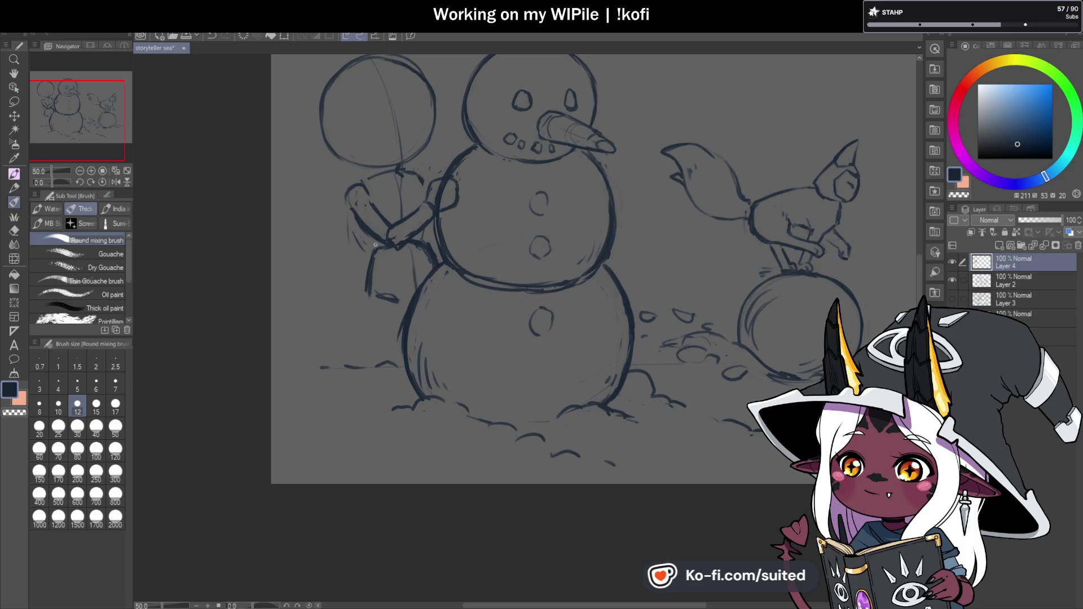
{"action": "scroll", "coordinate": [513, 252], "scroll_direction": "down", "scroll_amount": 1}
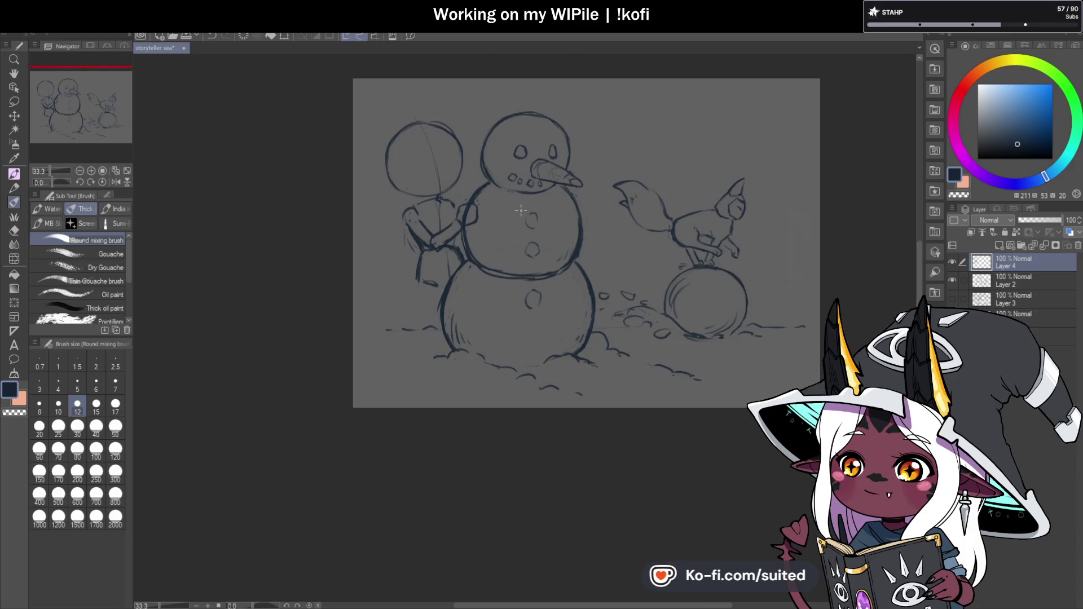
{"action": "scroll", "coordinate": [440, 294], "scroll_direction": "up", "scroll_amount": 1}
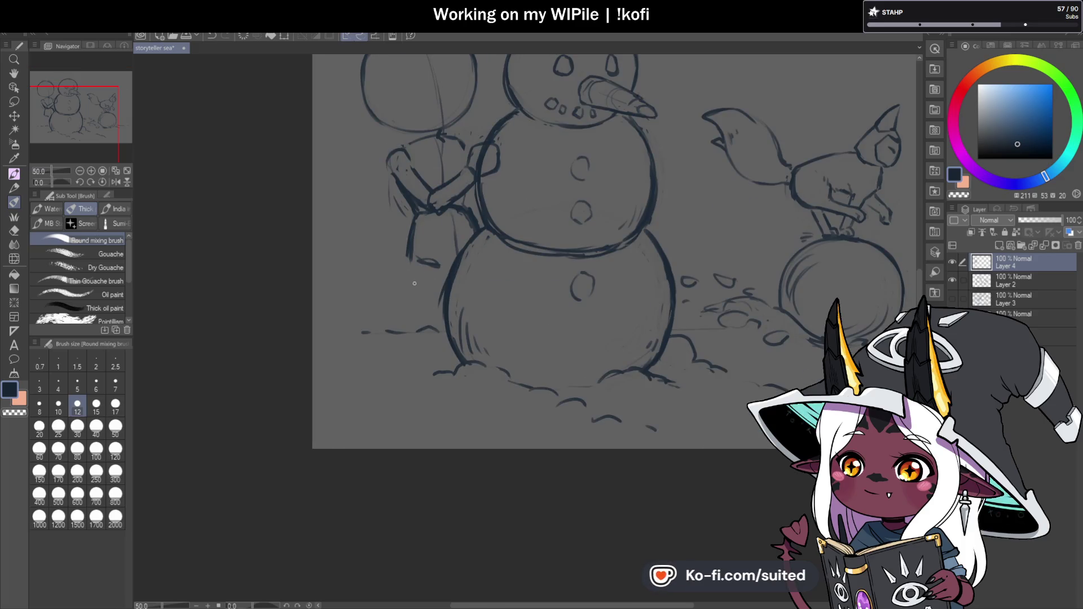
{"action": "scroll", "coordinate": [418, 286], "scroll_direction": "down", "scroll_amount": 1}
{"action": "scroll", "coordinate": [438, 255], "scroll_direction": "up", "scroll_amount": 1}
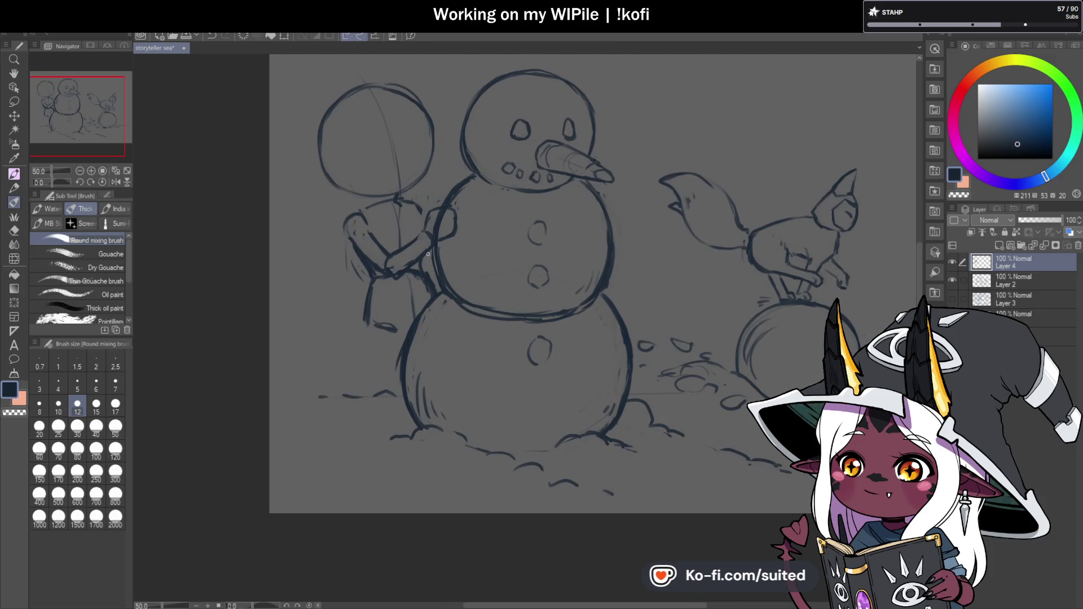
{"action": "key", "text": "ctrl+t"}
- Move the chibi figure up and squash it slightly shorter with Ctrl+T
{"action": "left_click_drag", "start_coordinate": [424, 264], "coordinate": [424, 244]}
{"action": "key", "text": "Return"}
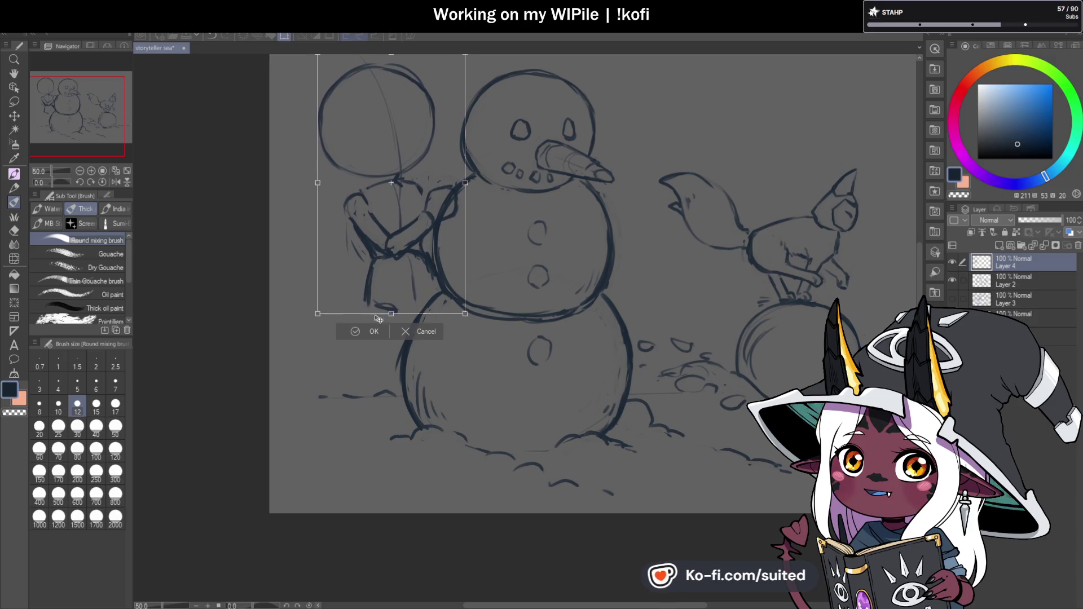
{"action": "scroll", "coordinate": [430, 294], "scroll_direction": "down", "scroll_amount": 1}
{"action": "scroll", "coordinate": [429, 295], "scroll_direction": "up", "scroll_amount": 1}
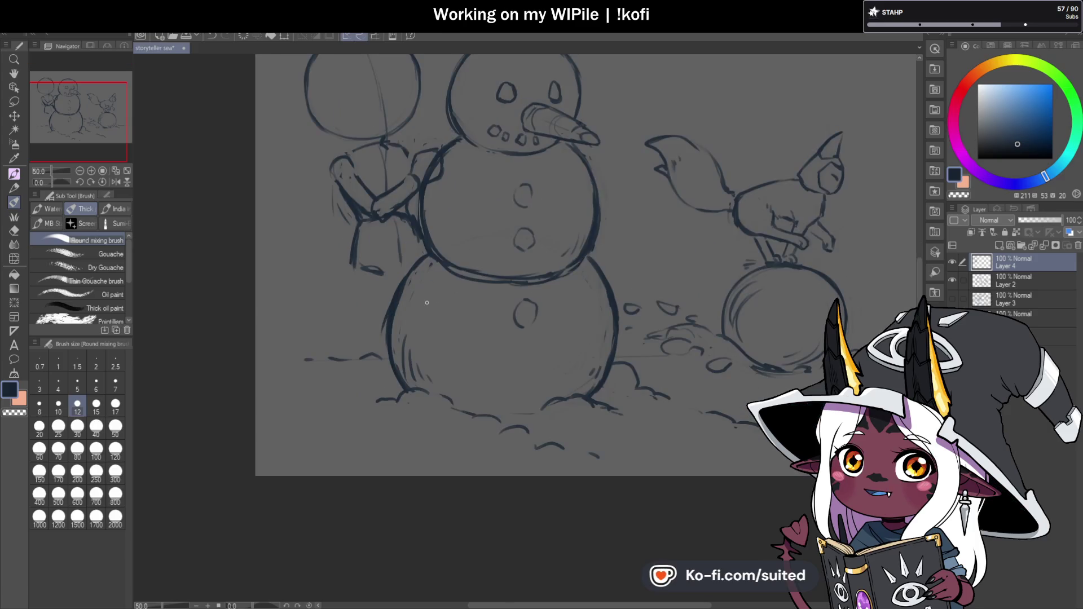
{"action": "scroll", "coordinate": [367, 275], "scroll_direction": "down", "scroll_amount": 1}
{"action": "key", "text": "ctrl+t"}
{"action": "left_click_drag", "start_coordinate": [374, 103], "coordinate": [375, 123]}
{"action": "left_click_drag", "start_coordinate": [405, 205], "coordinate": [405, 199]}
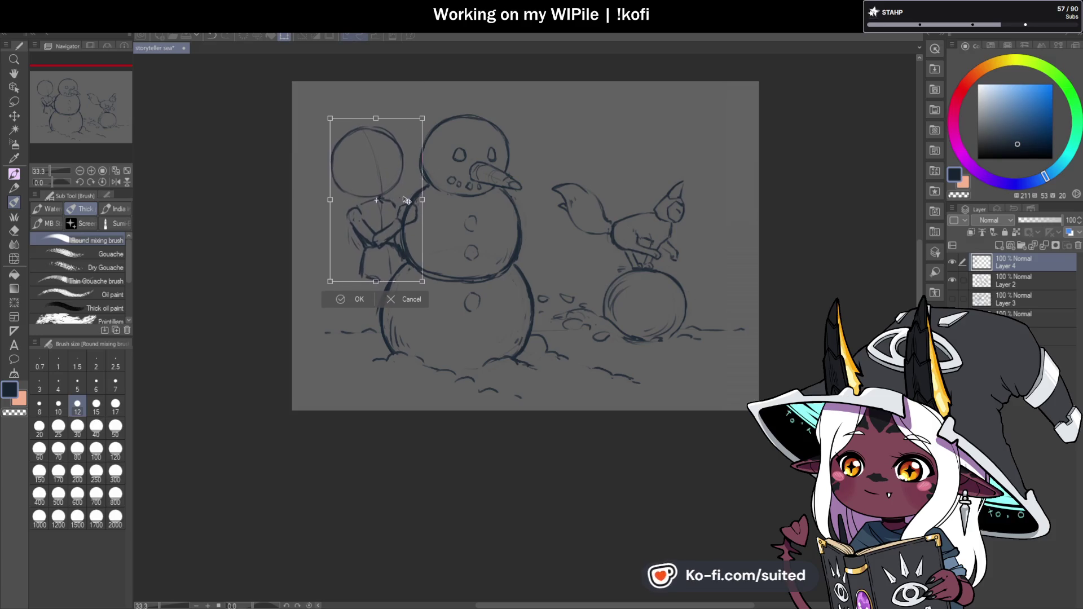
{"action": "left_click", "coordinate": [359, 304]}
- Draw the chibi figure's staff extending down to the snow, then zoom out to view the page
{"action": "key", "text": "b"}
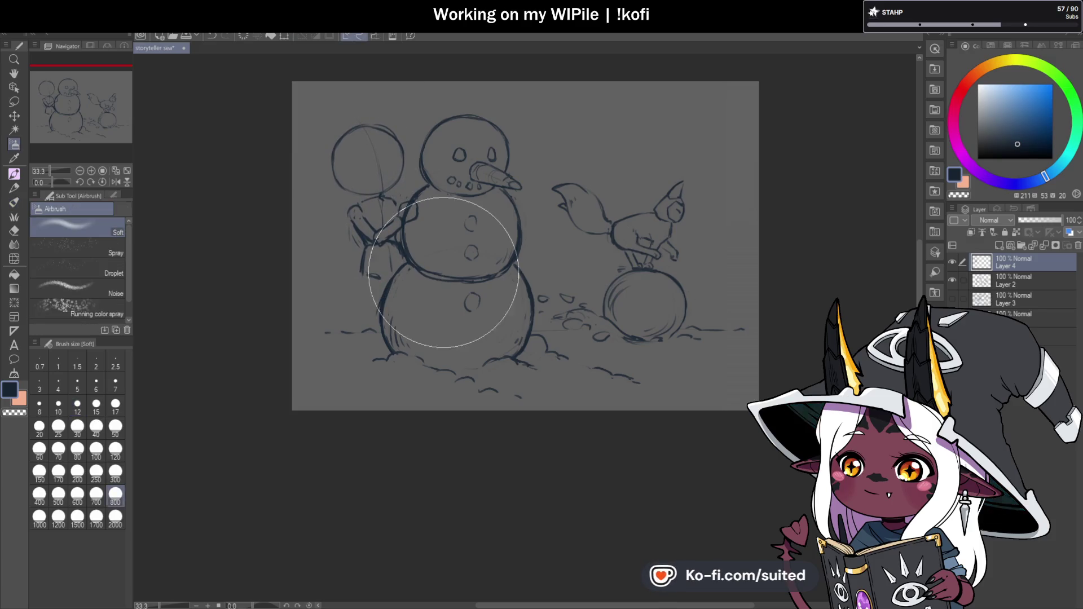
{"action": "scroll", "coordinate": [361, 282], "scroll_direction": "up", "scroll_amount": 1}
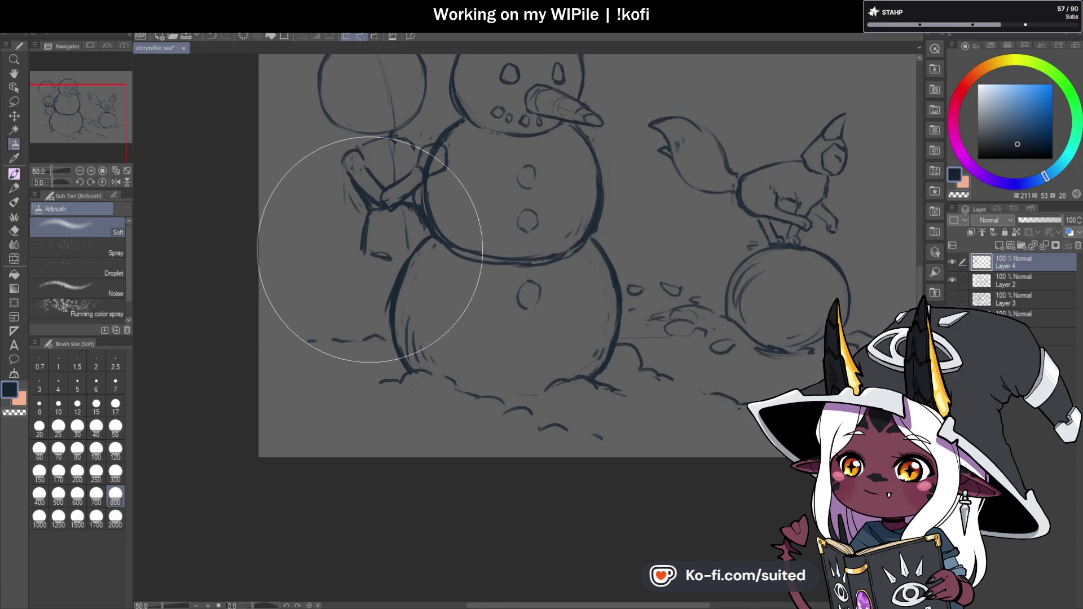
{"action": "key", "text": "b"}
{"action": "left_click_drag", "start_coordinate": [361, 249], "coordinate": [352, 332]}
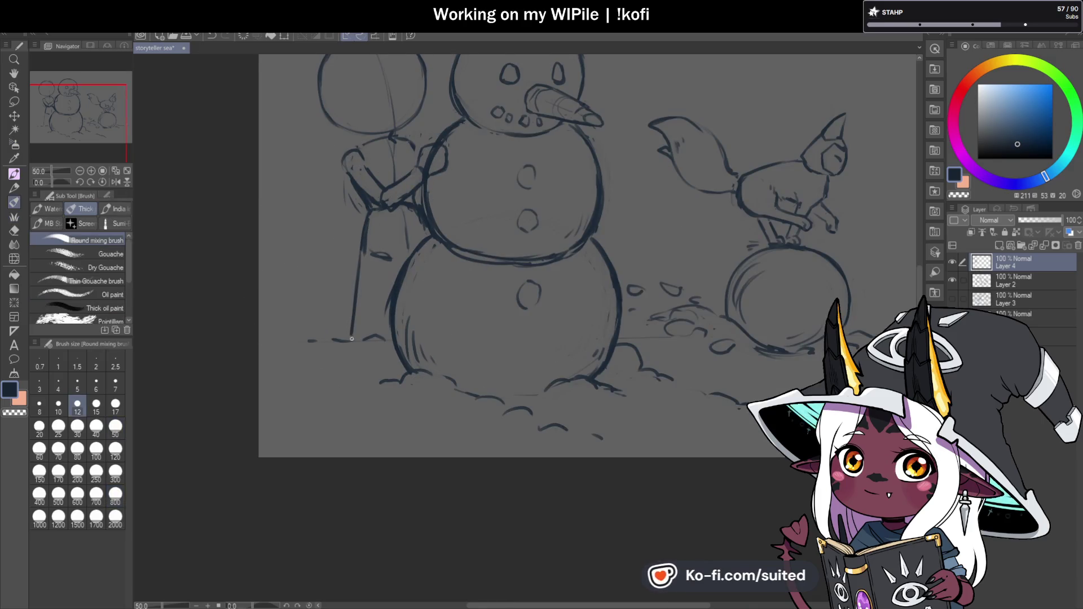
{"action": "key", "text": "ctrl+z"}
{"action": "left_click_drag", "start_coordinate": [364, 238], "coordinate": [356, 375]}
{"action": "key", "text": "ctrl+minus"}
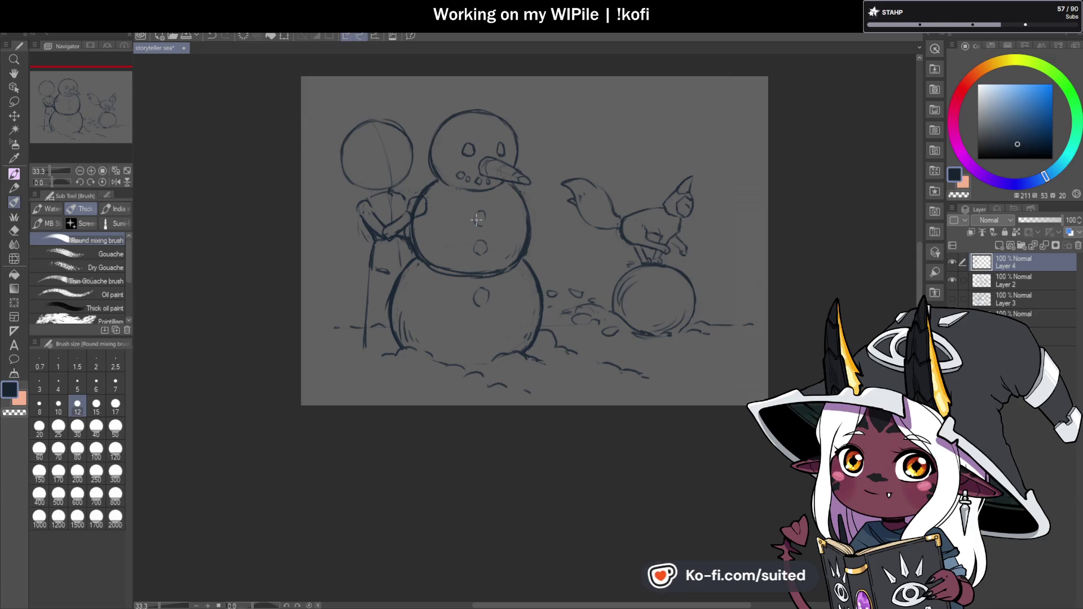
{"action": "scroll", "coordinate": [389, 187], "scroll_direction": "up", "scroll_amount": 2}
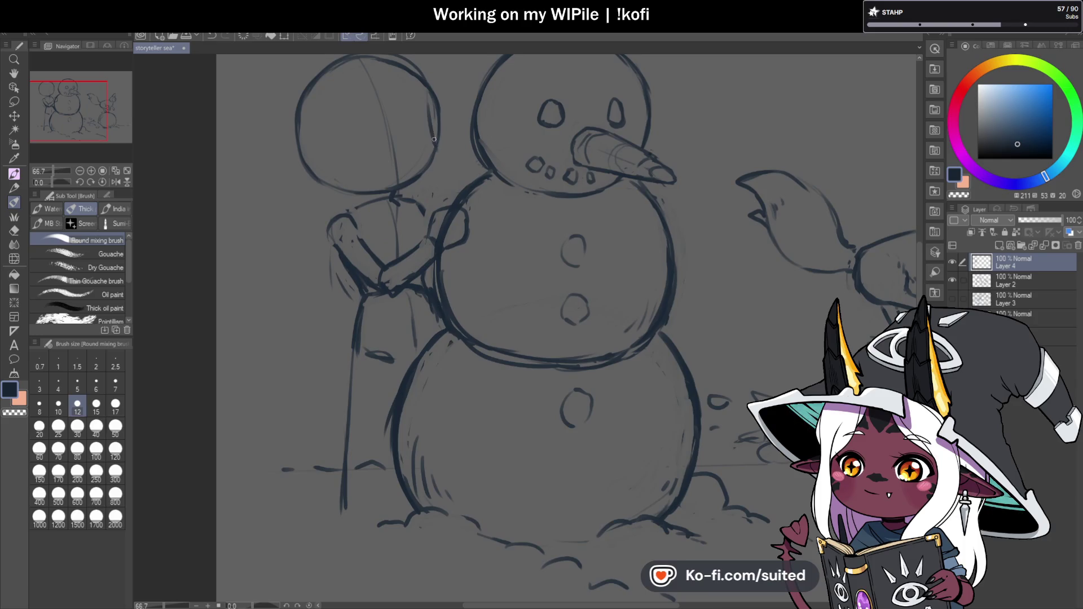
- Redraw the head circle's right edge, top-left and left side in bold strokes
{"action": "scroll", "coordinate": [430, 180], "scroll_direction": "down", "scroll_amount": 1}
{"action": "scroll", "coordinate": [430, 180], "scroll_direction": "up", "scroll_amount": 2}
{"action": "left_click_drag", "start_coordinate": [430, 179], "coordinate": [427, 106]}
{"action": "left_click_drag", "start_coordinate": [384, 78], "coordinate": [242, 136]}
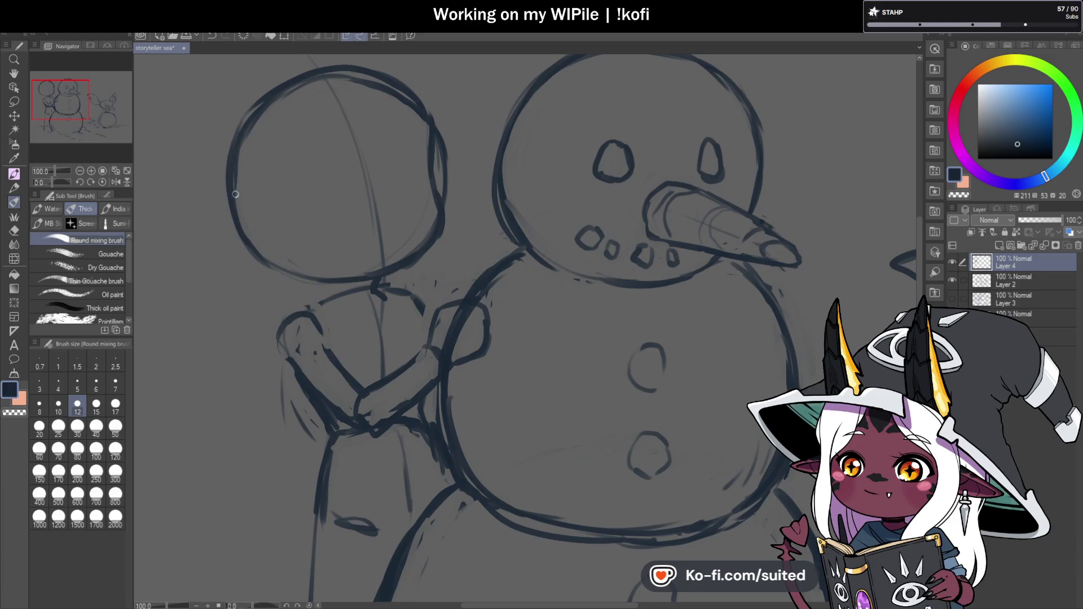
{"action": "left_click_drag", "start_coordinate": [243, 208], "coordinate": [253, 254]}
- Erase stray lines around the head's right and upper edges, then redraw its lower-right outline
{"action": "key", "text": "c"}
{"action": "left_click_drag", "start_coordinate": [441, 170], "coordinate": [443, 158]}
{"action": "left_click_drag", "start_coordinate": [423, 121], "coordinate": [394, 91]}
{"action": "left_click_drag", "start_coordinate": [265, 121], "coordinate": [255, 105]}
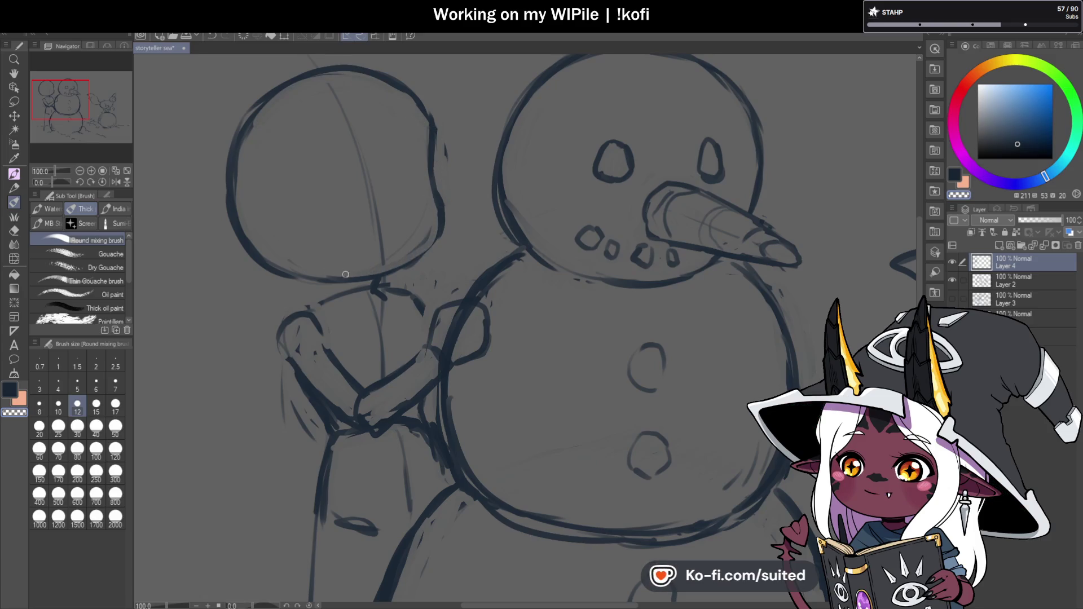
{"action": "left_click_drag", "start_coordinate": [449, 145], "coordinate": [442, 172]}
{"action": "key", "text": "c"}
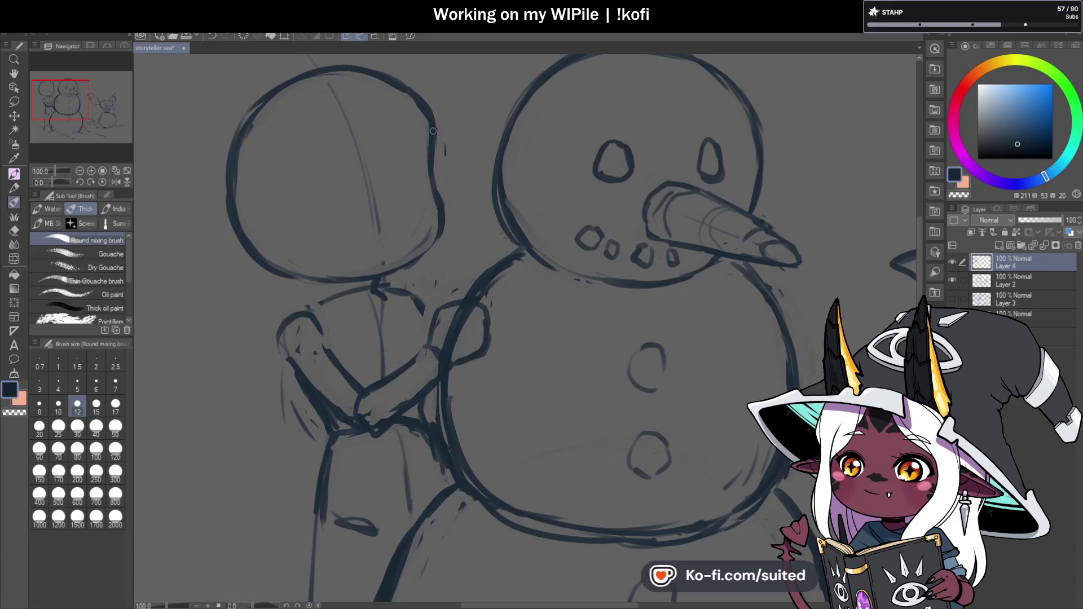
{"action": "mouse_move", "coordinate": [439, 233]}
{"action": "left_mouse_down"}
{"action": "mouse_move", "coordinate": [379, 279]}
{"action": "mouse_move", "coordinate": [352, 285]}
{"action": "left_mouse_up"}
{"action": "left_click_drag", "start_coordinate": [440, 232], "coordinate": [424, 254]}
- Erase part of the lower-right line and redraw the head's upper-right and bottom outline
{"action": "key", "text": "c"}
{"action": "left_click_drag", "start_coordinate": [441, 184], "coordinate": [436, 257]}
{"action": "key", "text": "c"}
{"action": "left_click_drag", "start_coordinate": [383, 77], "coordinate": [427, 145]}
{"action": "mouse_move", "coordinate": [439, 236]}
{"action": "left_mouse_down"}
{"action": "mouse_move", "coordinate": [400, 273]}
{"action": "mouse_move", "coordinate": [282, 279]}
{"action": "left_mouse_up"}
{"action": "key", "text": "ctrl+z"}
{"action": "mouse_move", "coordinate": [434, 240]}
{"action": "left_mouse_down"}
{"action": "mouse_move", "coordinate": [311, 281]}
{"action": "mouse_move", "coordinate": [262, 262]}
{"action": "left_mouse_up"}
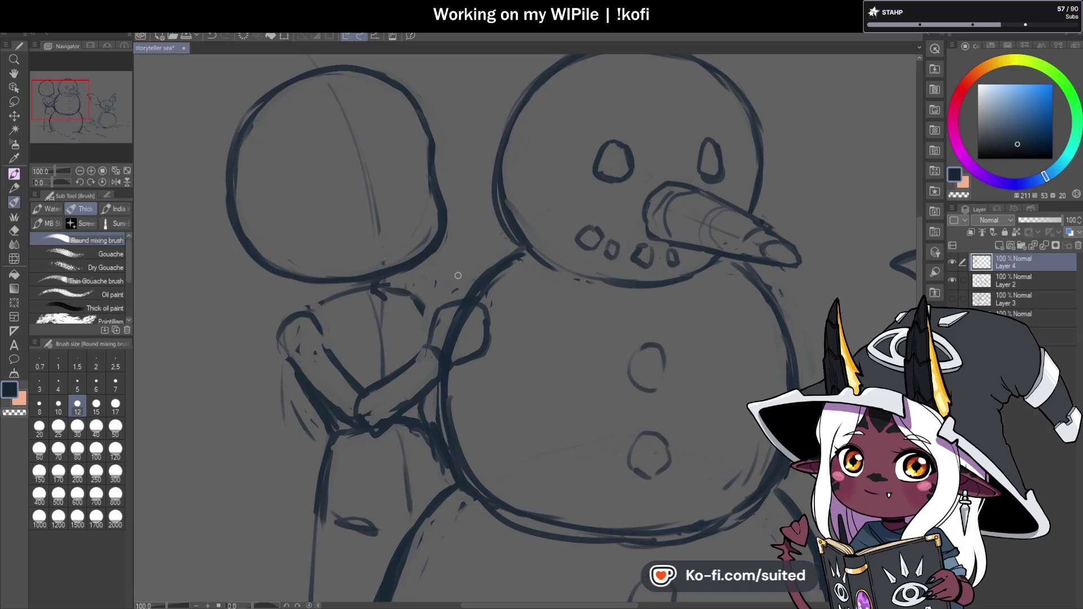
- Darken the head's left outline, blend the inner edges, and save the drawing
{"action": "left_click_drag", "start_coordinate": [226, 155], "coordinate": [245, 118]}
{"action": "scroll", "coordinate": [226, 181], "scroll_direction": "down", "scroll_amount": 3}
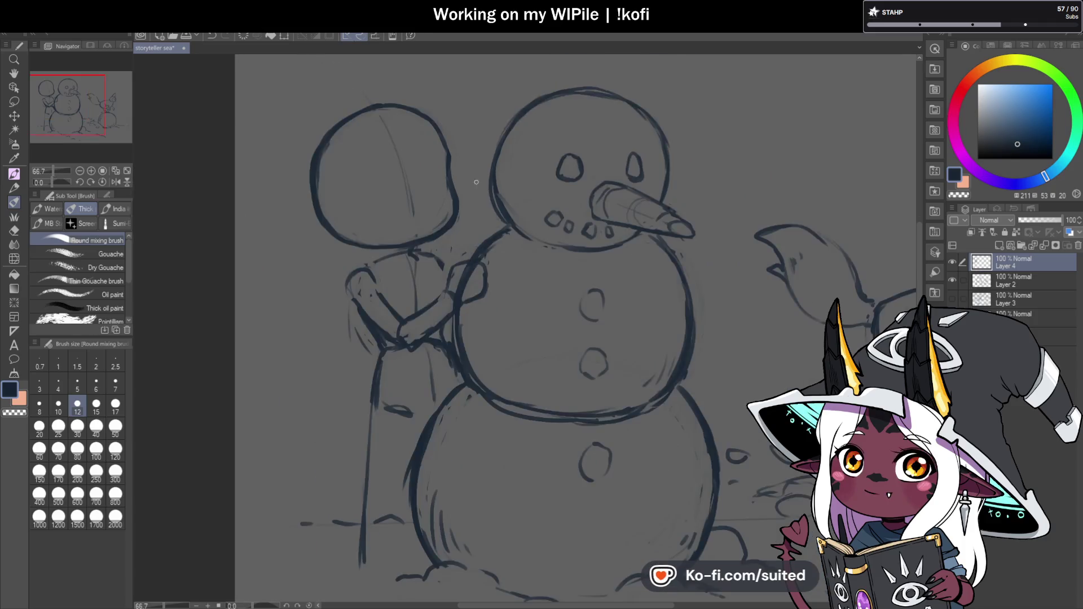
{"action": "scroll", "coordinate": [433, 123], "scroll_direction": "up", "scroll_amount": 3}
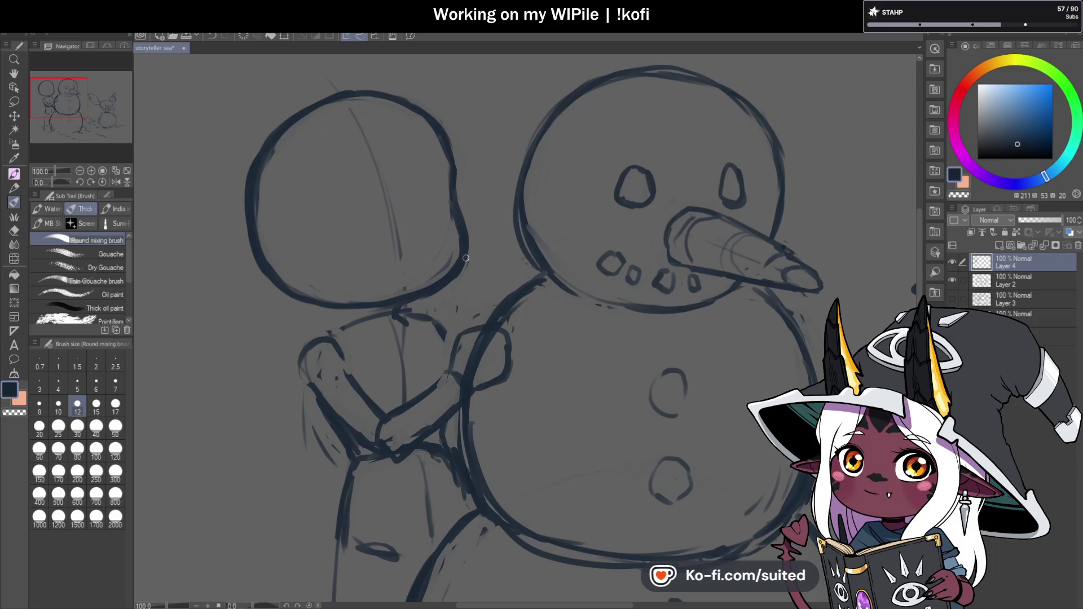
{"action": "left_click_drag", "start_coordinate": [296, 123], "coordinate": [260, 231]}
{"action": "mouse_move", "coordinate": [404, 290]}
{"action": "left_mouse_down"}
{"action": "mouse_move", "coordinate": [455, 192]}
{"action": "mouse_move", "coordinate": [455, 260]}
{"action": "mouse_move", "coordinate": [396, 296]}
{"action": "left_mouse_up"}
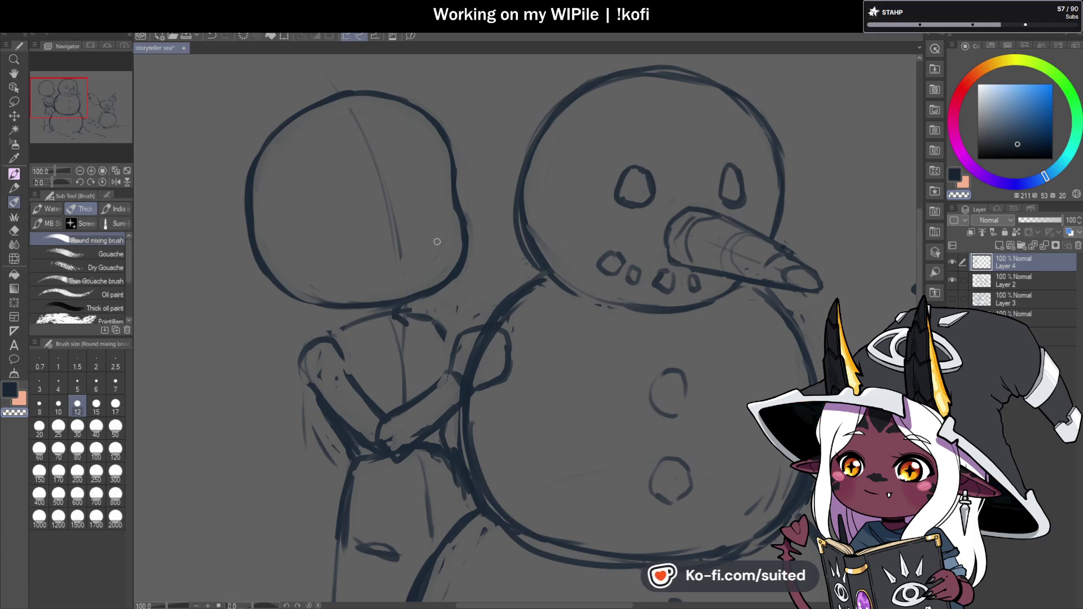
{"action": "key", "text": "ctrl+s"}
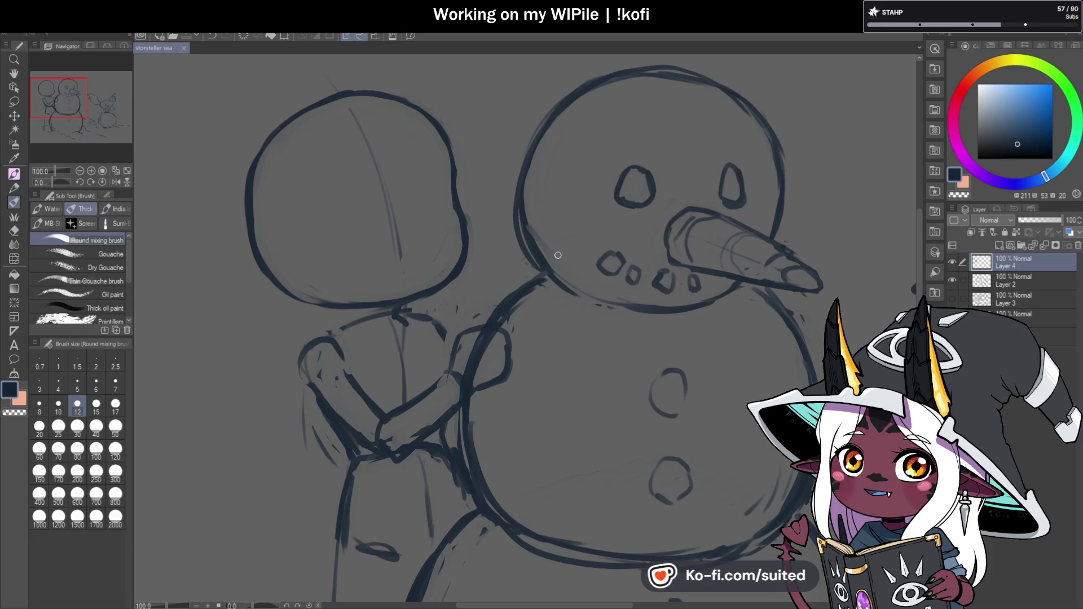
- Trace over the head's top and bottom outline again, ready to erase with transparent colour
{"action": "scroll", "coordinate": [567, 186], "scroll_direction": "down", "scroll_amount": 5}
{"action": "scroll", "coordinate": [415, 188], "scroll_direction": "up", "scroll_amount": 5}
{"action": "mouse_move", "coordinate": [408, 245]}
{"action": "left_mouse_down"}
{"action": "mouse_move", "coordinate": [432, 116]}
{"action": "mouse_move", "coordinate": [490, 90]}
{"action": "left_mouse_up"}
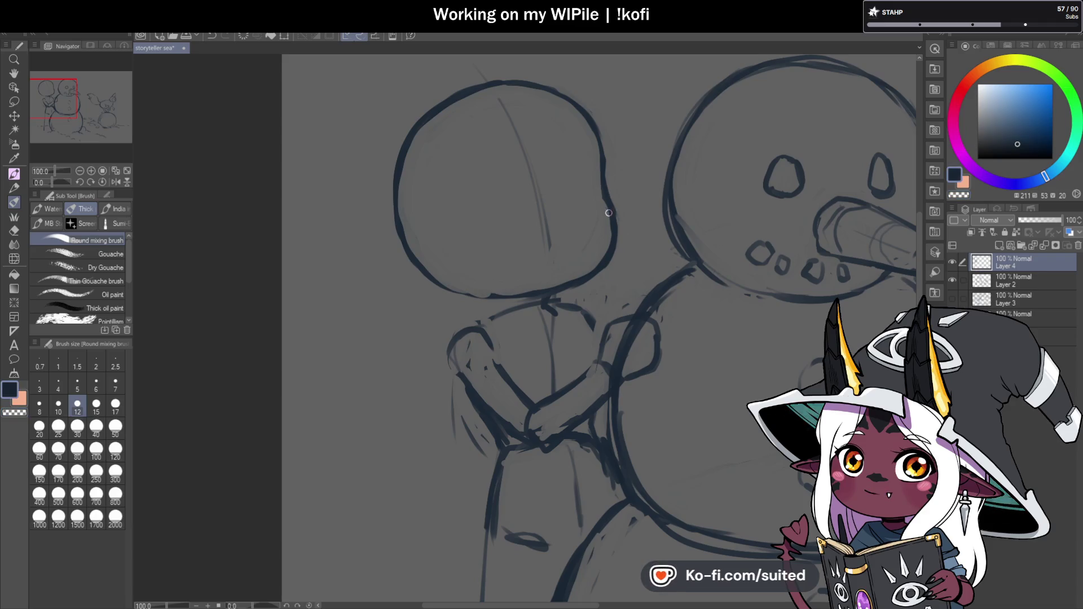
{"action": "mouse_move", "coordinate": [618, 239]}
{"action": "left_mouse_down"}
{"action": "mouse_move", "coordinate": [581, 280]}
{"action": "mouse_move", "coordinate": [453, 289]}
{"action": "left_mouse_up"}
{"action": "key", "text": "c"}
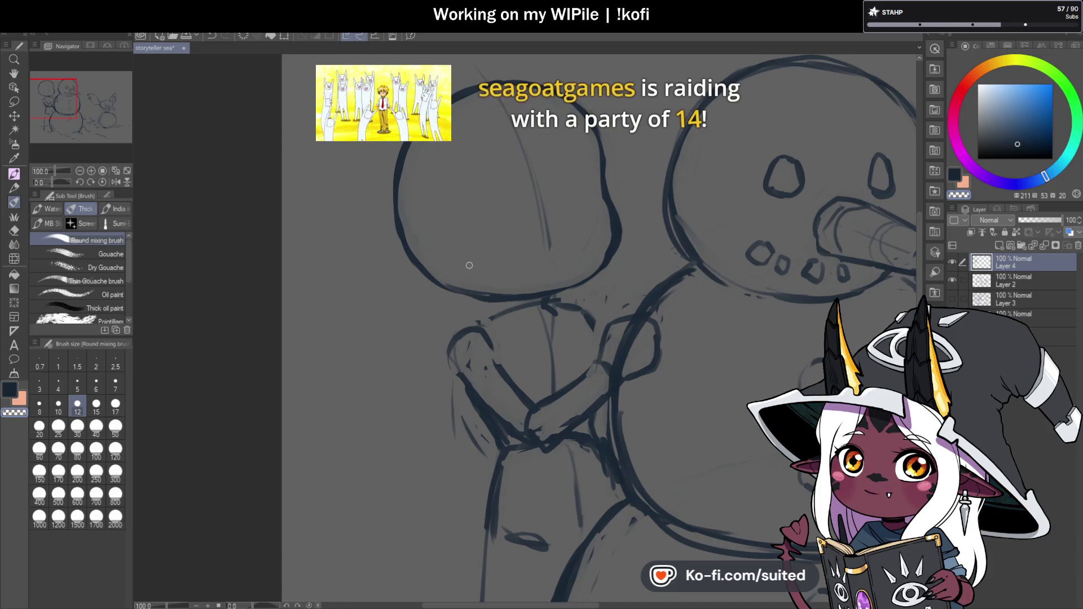
{"action": "scroll", "coordinate": [471, 269], "scroll_direction": "down", "scroll_amount": 3}
{"action": "scroll", "coordinate": [567, 252], "scroll_direction": "up", "scroll_amount": 2}
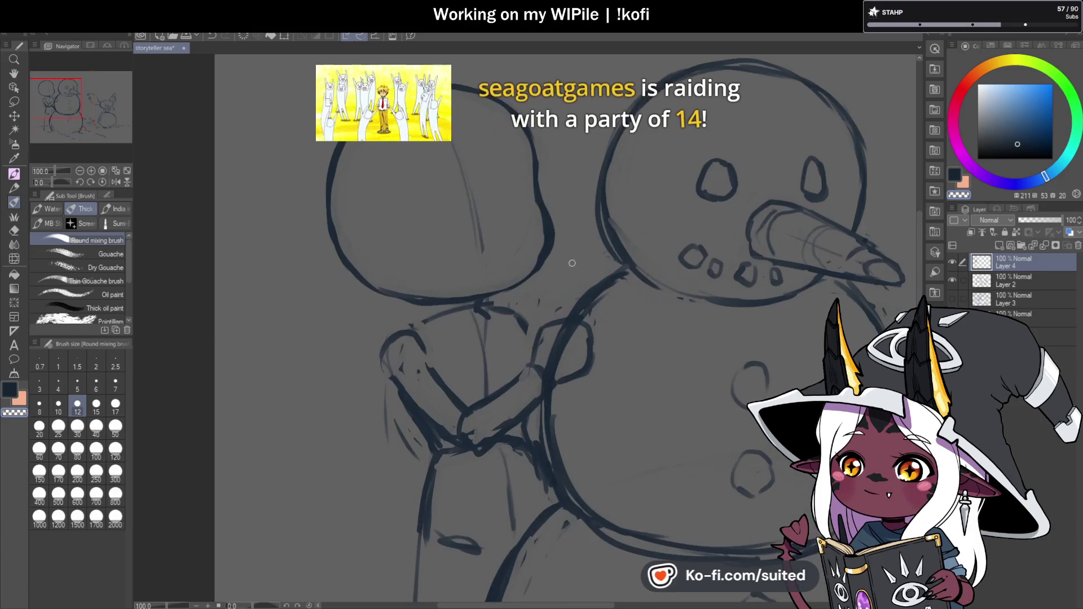
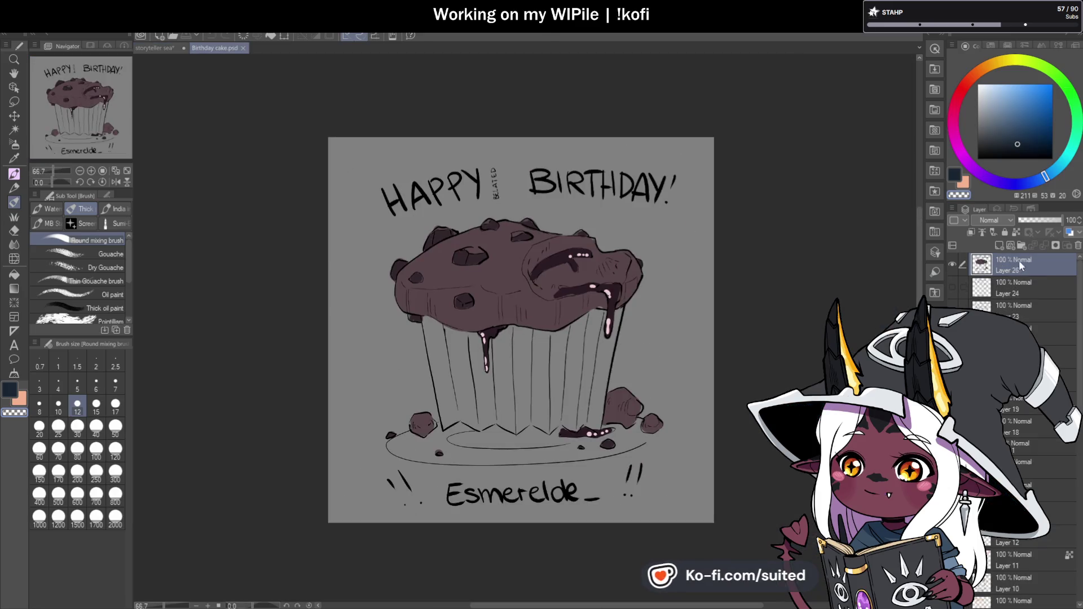
- On a new layer with the cupcake hidden, pen-sketch the muffin cup and dome outline
{"action": "left_click", "coordinate": [999, 246]}
{"action": "left_click", "coordinate": [952, 287]}
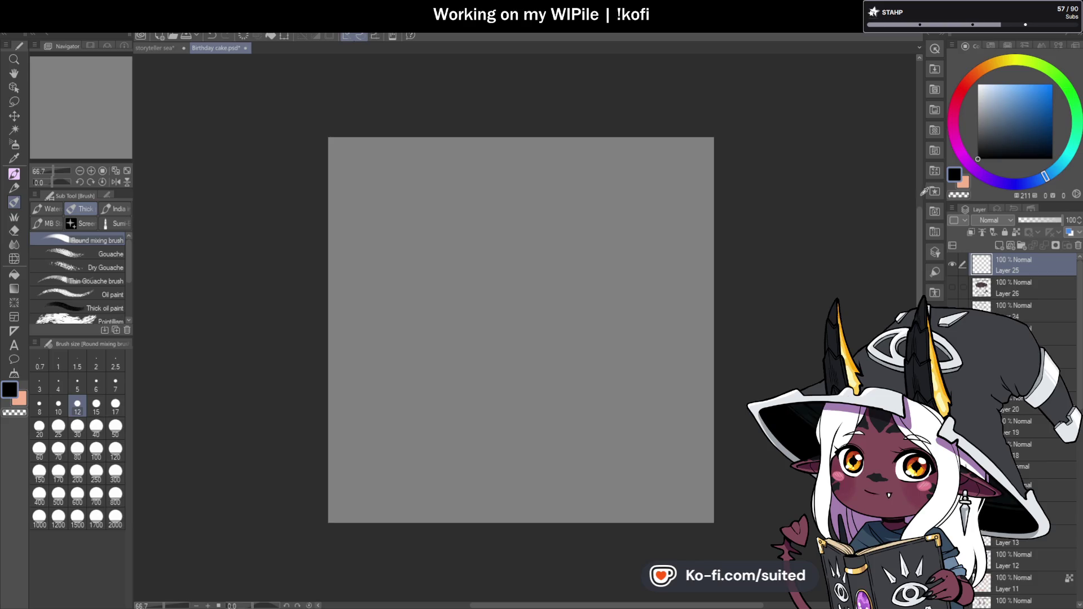
{"action": "key", "text": "p"}
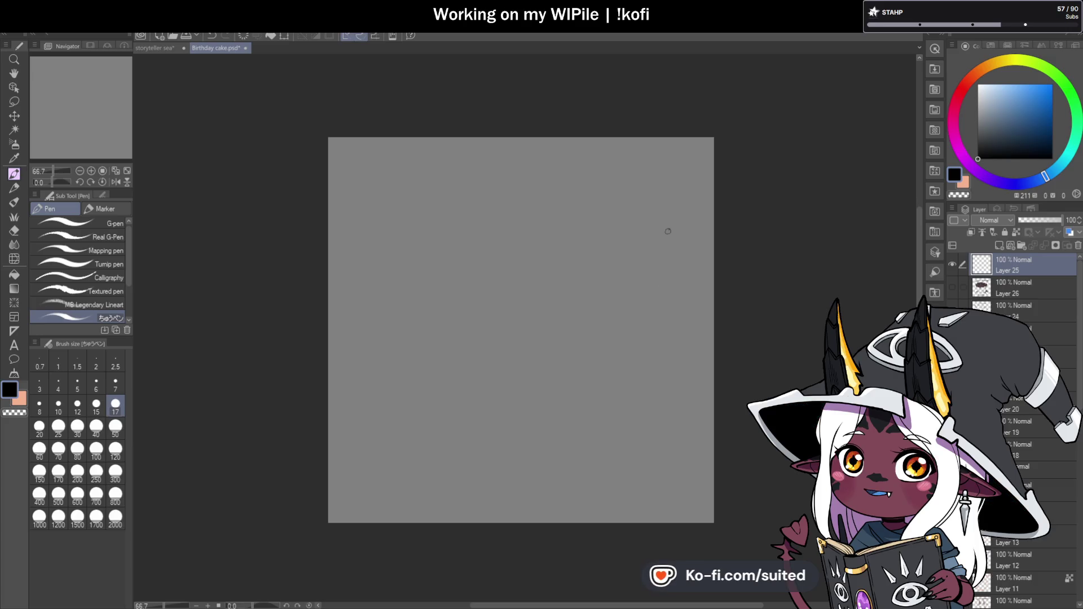
{"action": "mouse_move", "coordinate": [367, 303]}
{"action": "left_mouse_down"}
{"action": "mouse_move", "coordinate": [382, 439]}
{"action": "mouse_move", "coordinate": [434, 464]}
{"action": "mouse_move", "coordinate": [461, 448]}
{"action": "mouse_move", "coordinate": [584, 468]}
{"action": "left_mouse_up"}
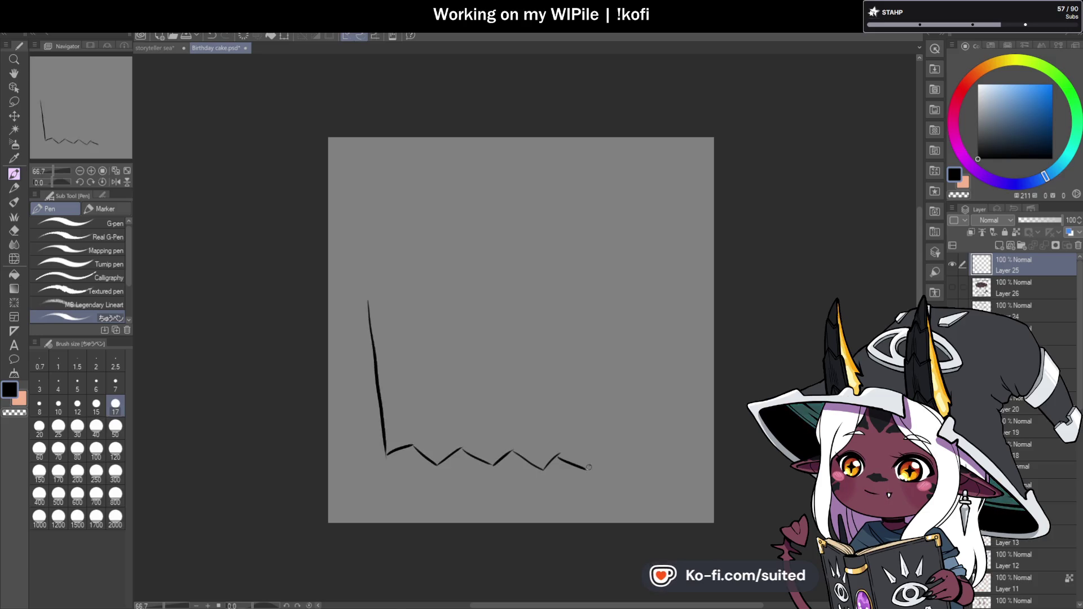
{"action": "left_click_drag", "start_coordinate": [391, 298], "coordinate": [435, 282]}
{"action": "key", "text": "ctrl+z"}
{"action": "mouse_move", "coordinate": [373, 300]}
{"action": "left_mouse_down"}
{"action": "mouse_move", "coordinate": [357, 295]}
{"action": "mouse_move", "coordinate": [349, 234]}
{"action": "mouse_move", "coordinate": [416, 180]}
{"action": "left_mouse_up"}
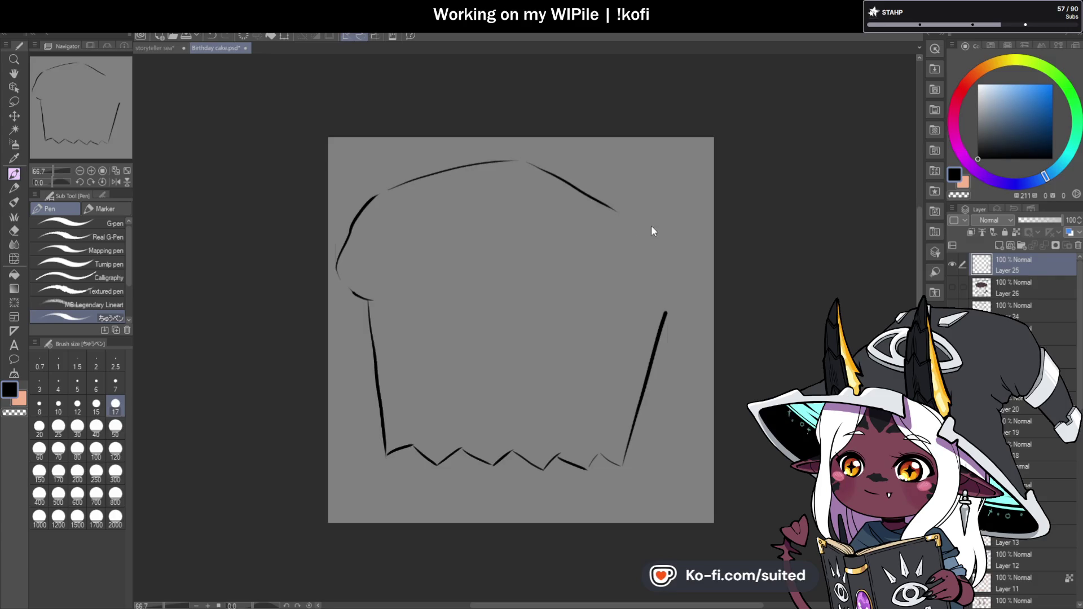
- Scale the muffin sketch down and shift it slightly right
{"action": "key", "text": "ctrl+t"}
{"action": "left_click_drag", "start_coordinate": [668, 160], "coordinate": [634, 194]}
{"action": "left_click_drag", "start_coordinate": [595, 304], "coordinate": [632, 299]}
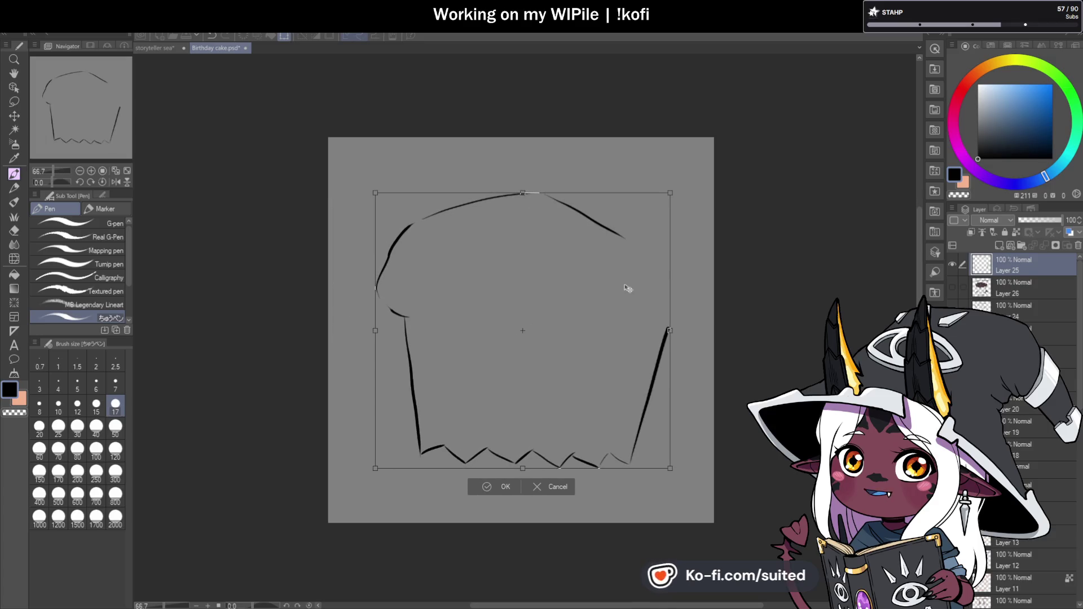
{"action": "left_click", "coordinate": [511, 484]}
- Erase and redraw the muffin top's upper-right curve, extending it down the right side
{"action": "key", "text": "c"}
{"action": "left_click_drag", "start_coordinate": [548, 197], "coordinate": [609, 230]}
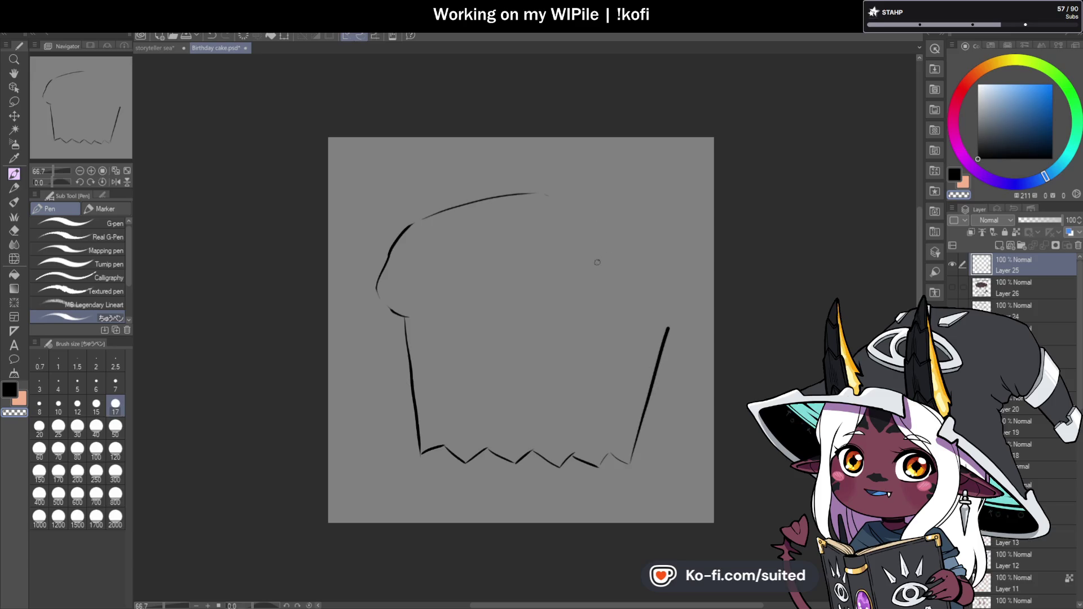
{"action": "left_click_drag", "start_coordinate": [546, 192], "coordinate": [610, 216]}
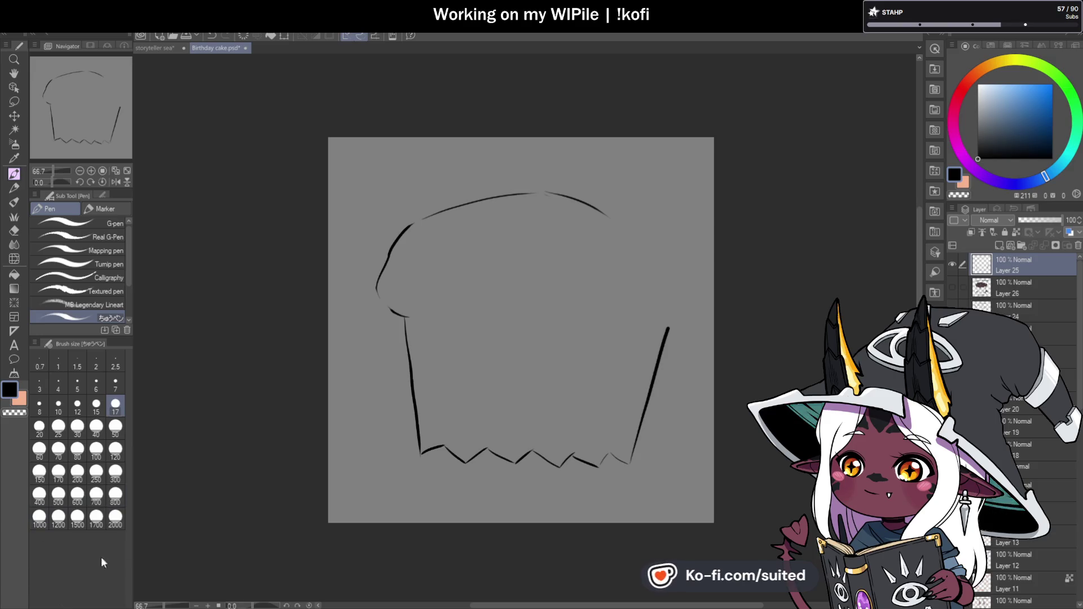
{"action": "left_click_drag", "start_coordinate": [620, 221], "coordinate": [667, 326]}
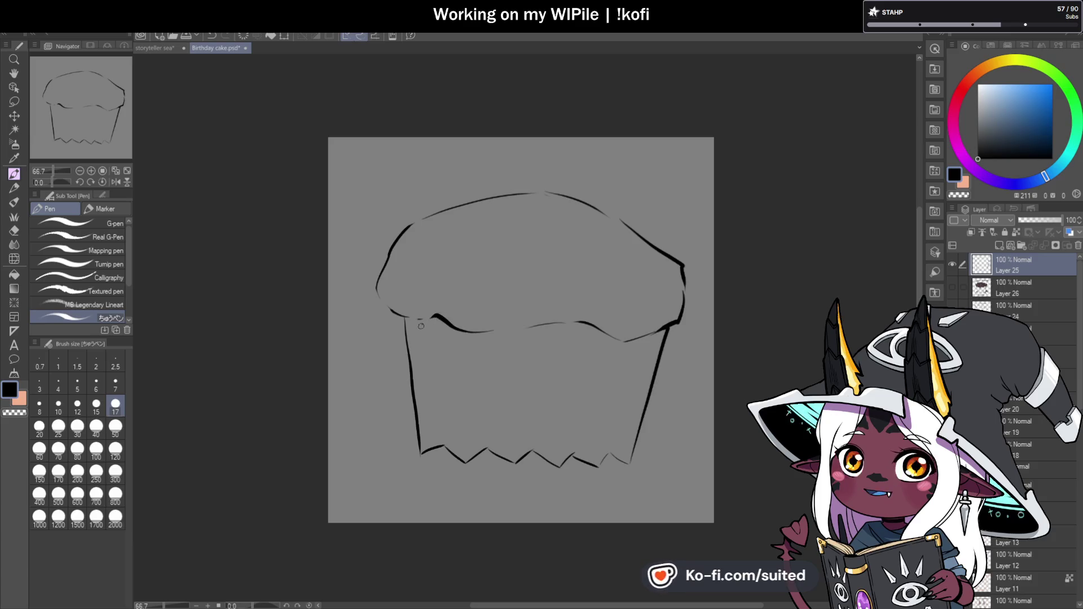
- Retrace the muffin top's left and upper outline and thicken its left and bottom edges
{"action": "mouse_move", "coordinate": [398, 240]}
{"action": "left_mouse_down"}
{"action": "mouse_move", "coordinate": [518, 179]}
{"action": "mouse_move", "coordinate": [649, 234]}
{"action": "mouse_move", "coordinate": [683, 301]}
{"action": "left_mouse_up"}
{"action": "key", "text": "ctrl+z"}
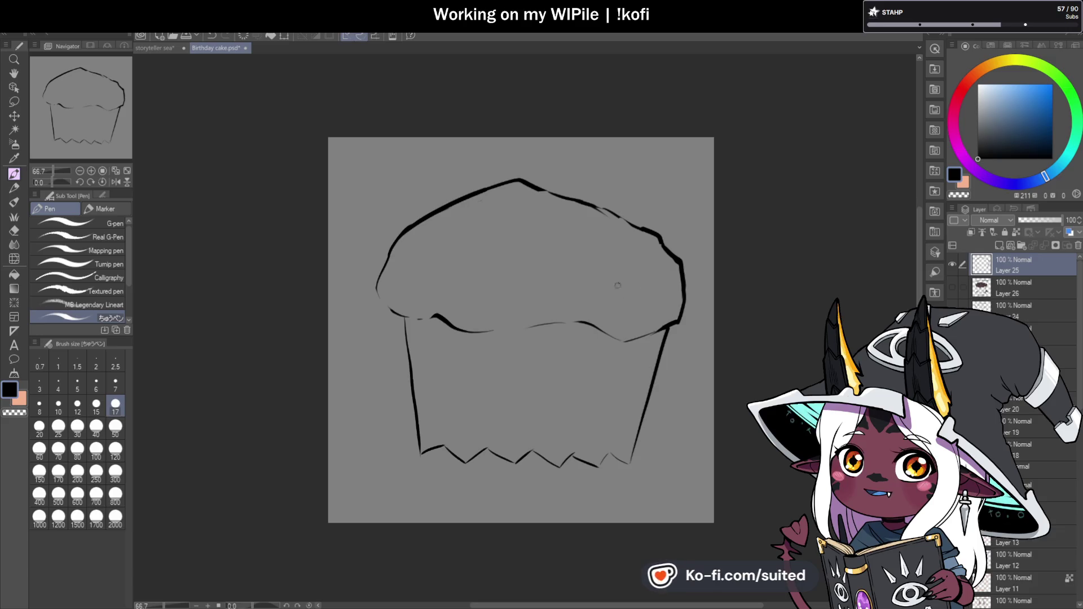
{"action": "left_click_drag", "start_coordinate": [393, 248], "coordinate": [377, 297]}
{"action": "left_click_drag", "start_coordinate": [438, 317], "coordinate": [460, 330]}
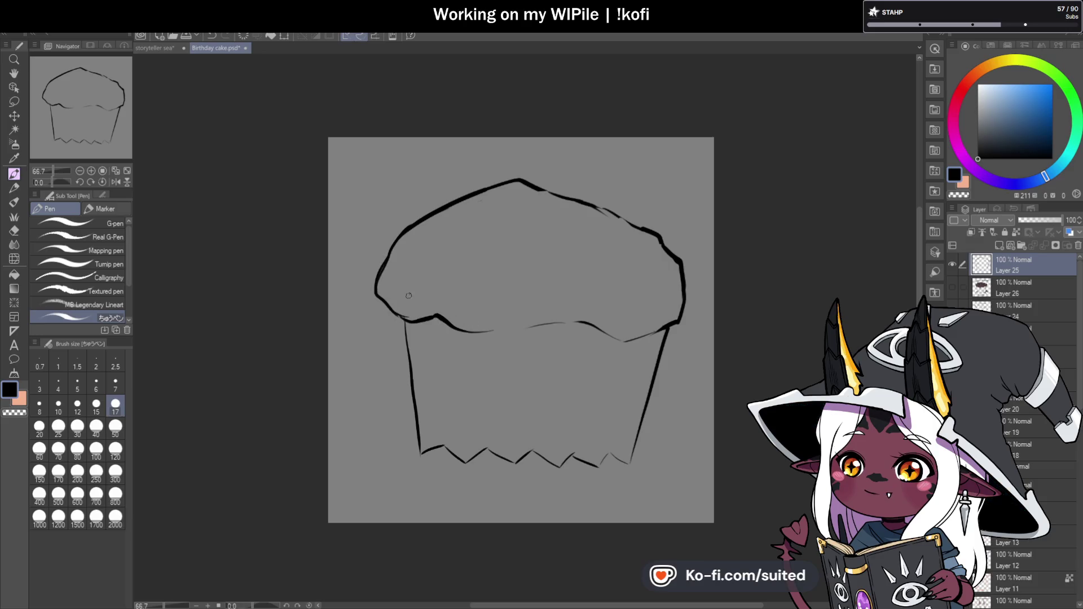
- Erase and redraw the muffin top's right edge, and add a fold line on the top
{"action": "key", "text": "c"}
{"action": "mouse_move", "coordinate": [599, 206]}
{"action": "left_mouse_down"}
{"action": "mouse_move", "coordinate": [639, 214]}
{"action": "mouse_move", "coordinate": [679, 261]}
{"action": "left_mouse_up"}
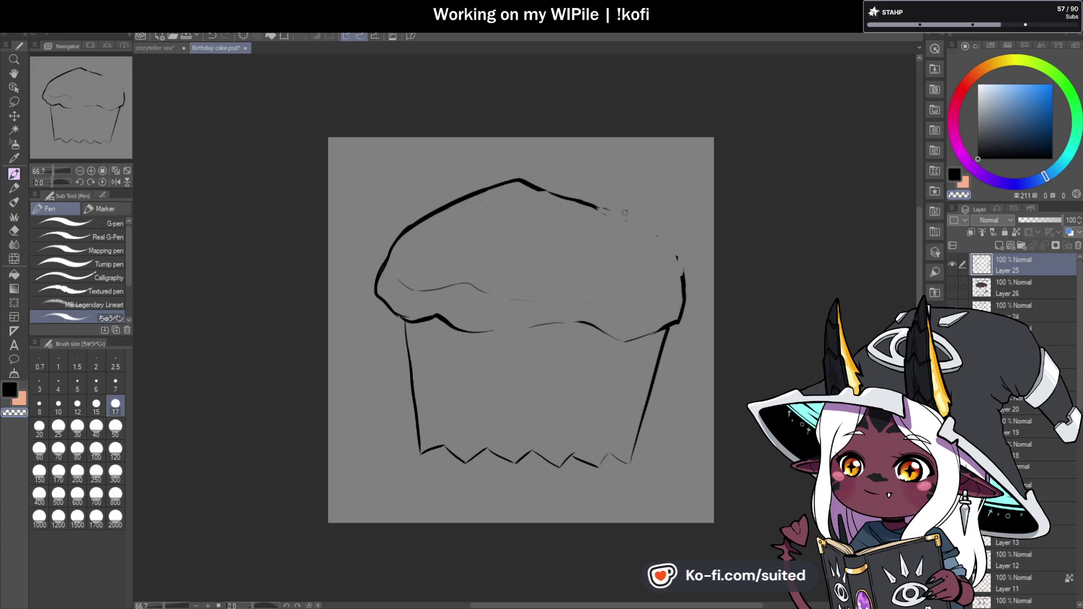
{"action": "key", "text": "c"}
{"action": "left_click_drag", "start_coordinate": [602, 208], "coordinate": [649, 214]}
{"action": "left_click_drag", "start_coordinate": [578, 239], "coordinate": [564, 263]}
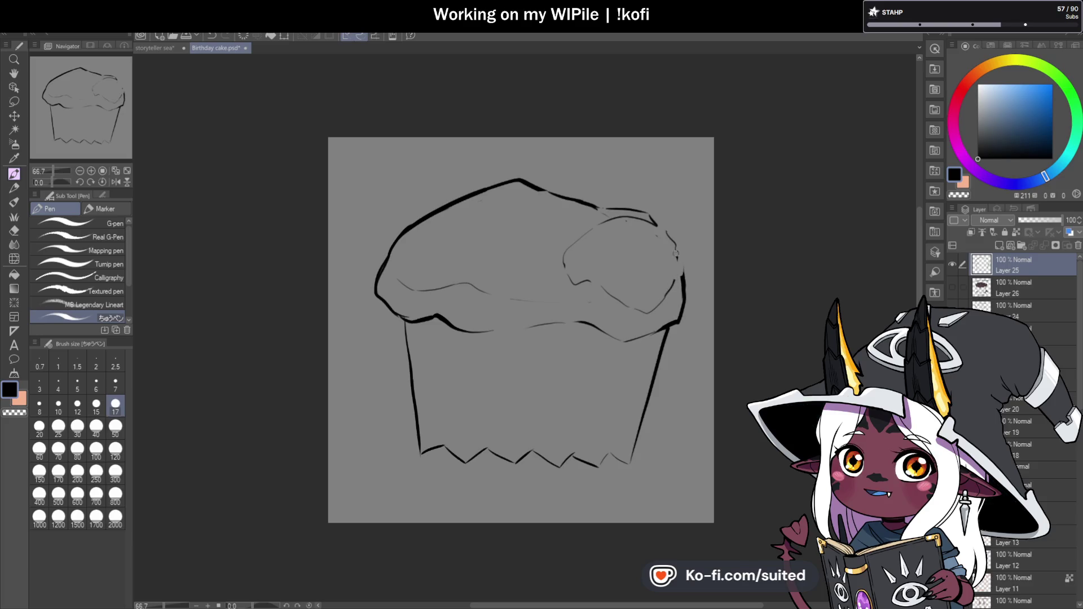
{"action": "scroll", "coordinate": [555, 188], "scroll_direction": "down", "scroll_amount": 1}
{"action": "scroll", "coordinate": [540, 222], "scroll_direction": "up", "scroll_amount": 1}
- Draw five vertical pleat lines across the muffin cup
{"action": "left_click_drag", "start_coordinate": [461, 403], "coordinate": [448, 290]}
{"action": "left_click_drag", "start_coordinate": [506, 403], "coordinate": [504, 288]}
{"action": "left_click_drag", "start_coordinate": [534, 417], "coordinate": [534, 301]}
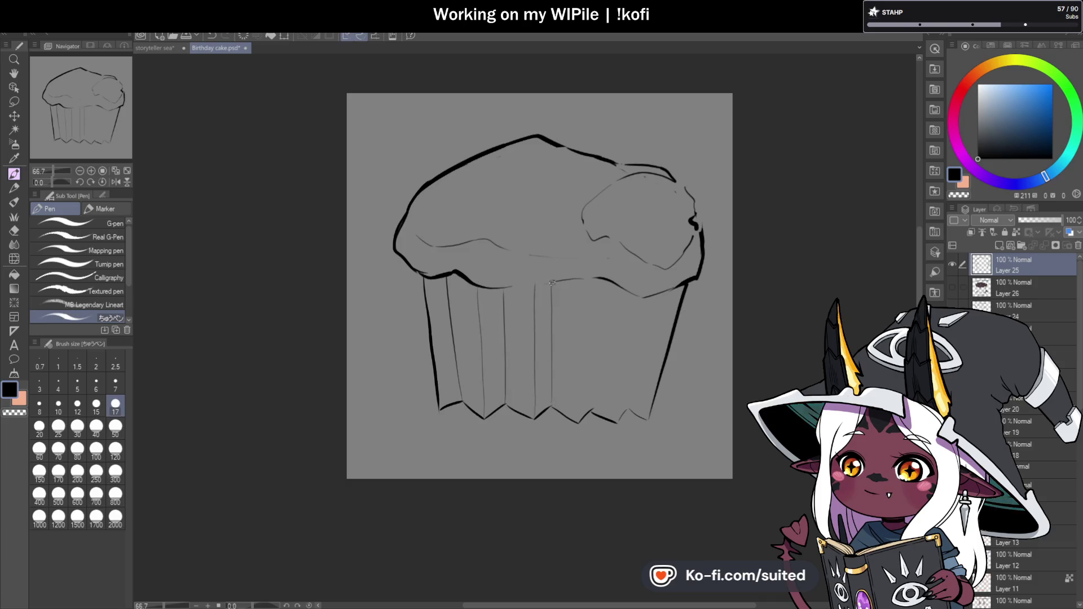
{"action": "mouse_move", "coordinate": [581, 406]}
{"action": "left_mouse_down"}
{"action": "mouse_move", "coordinate": [588, 280]}
{"action": "mouse_move", "coordinate": [603, 338]}
{"action": "mouse_move", "coordinate": [608, 284]}
{"action": "left_mouse_up"}
{"action": "left_click_drag", "start_coordinate": [619, 419], "coordinate": [636, 298]}
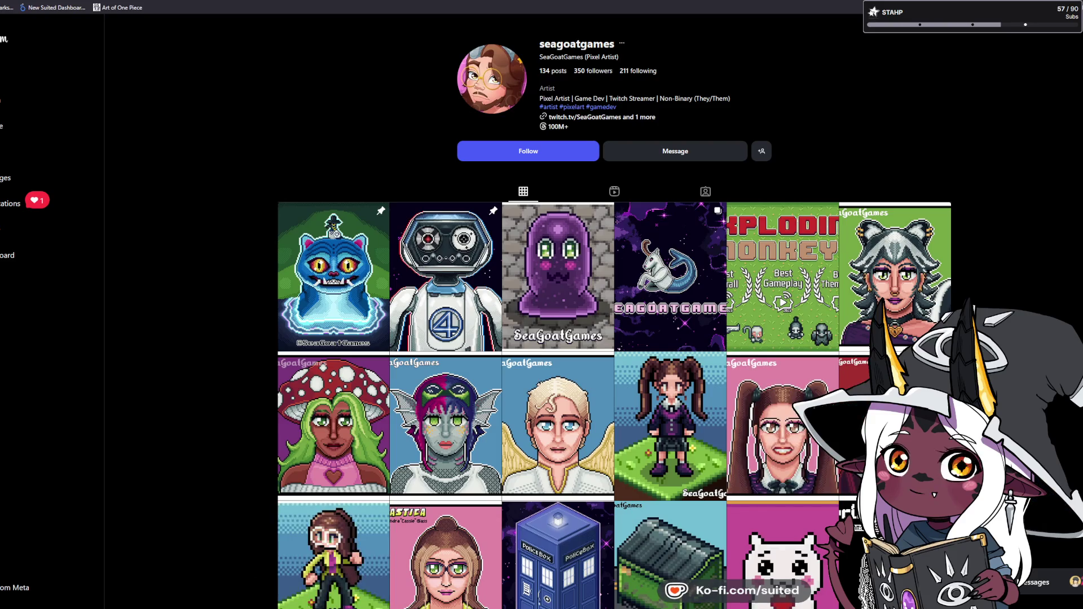
- Follow the pixel artist, open the pinned blue cat post, and advance to the next post
{"action": "left_click", "coordinate": [497, 151]}
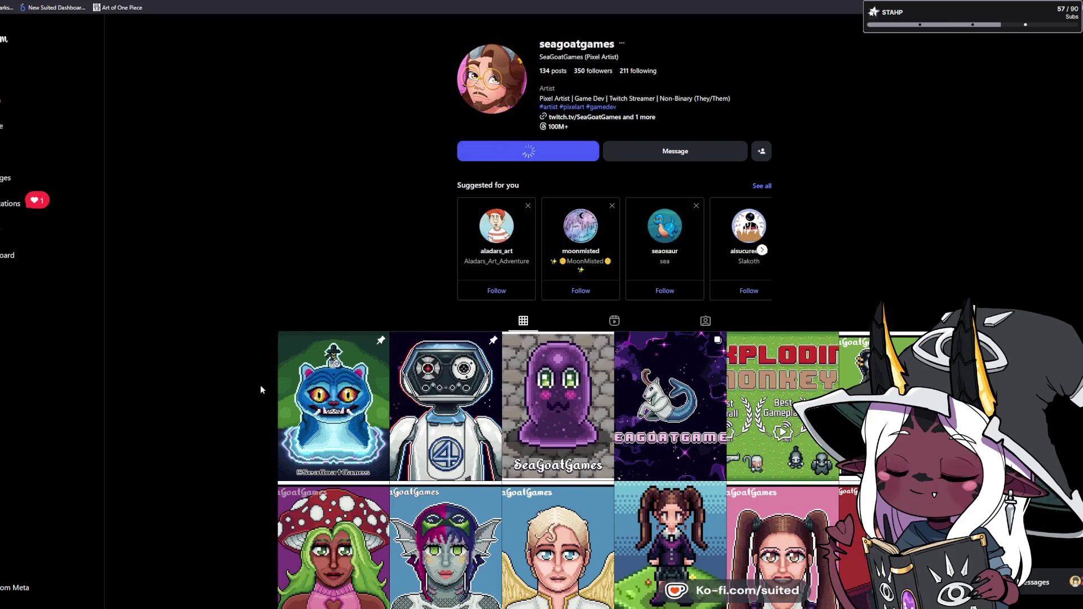
{"action": "left_click", "coordinate": [329, 375]}
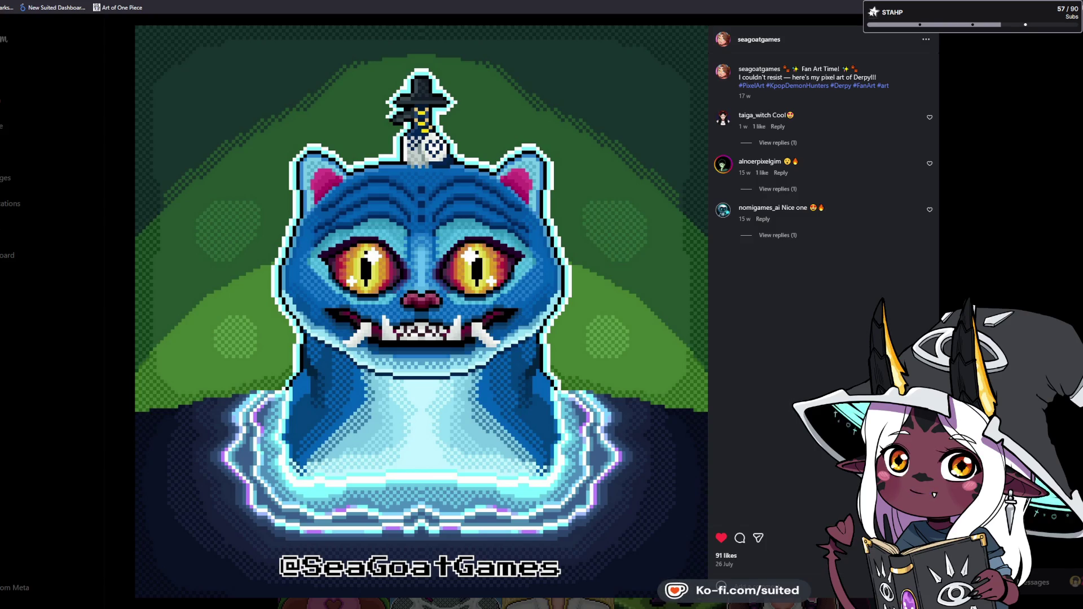
{"action": "key", "text": "Right"}
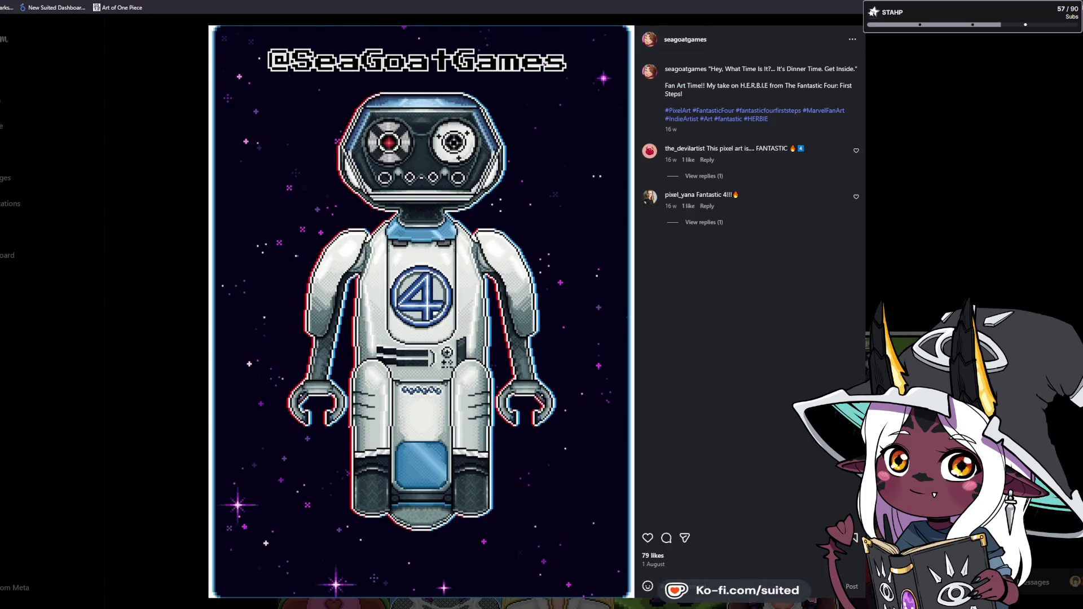
- Like the H.E.R.B.I.E. robot post to reach 80 likes, briefly checking the Bluesky tab
{"action": "left_click", "coordinate": [648, 537]}
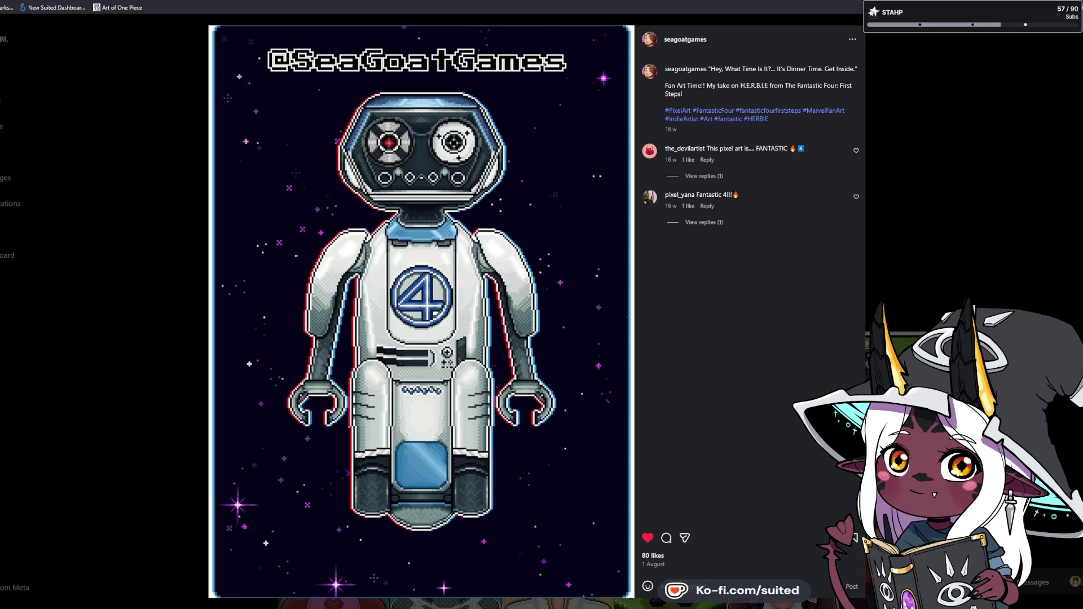
{"action": "key", "text": "ctrl+w"}
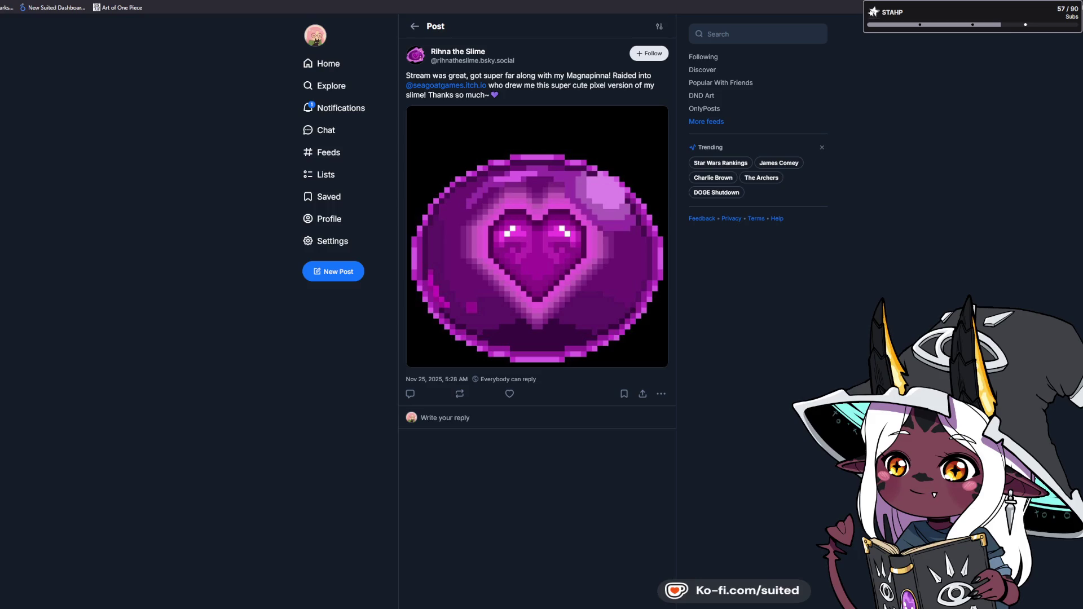
{"action": "key", "text": "ctrl+Tab"}
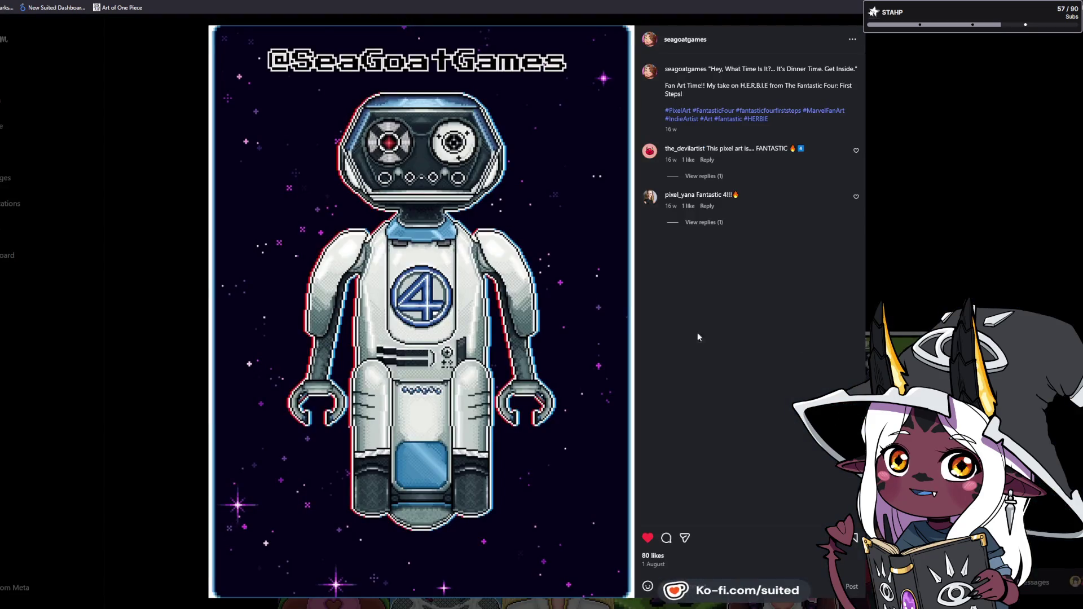
- Page through posts, view a carousel's second image, and like the Exploding Monkeys post (16 likes)
{"action": "key", "text": "ctrl+Tab"}
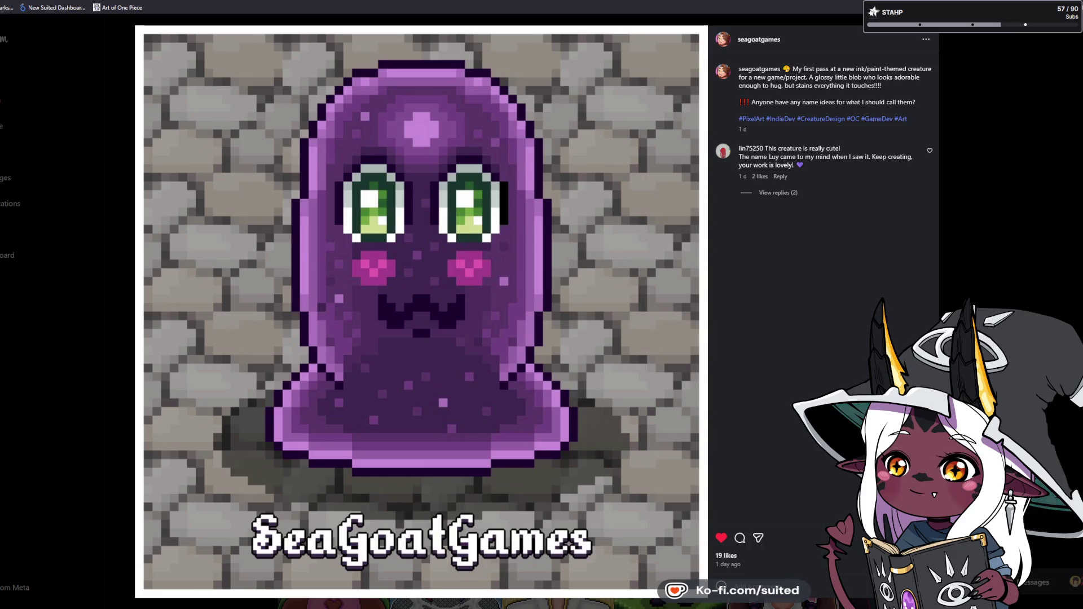
{"action": "key", "text": "Right"}
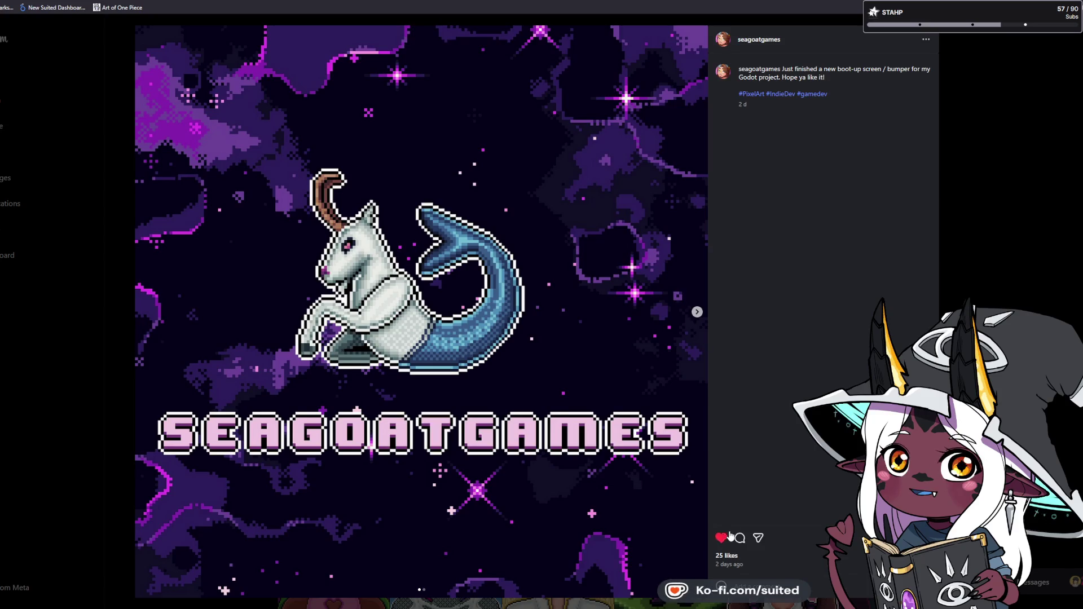
{"action": "left_click", "coordinate": [698, 313]}
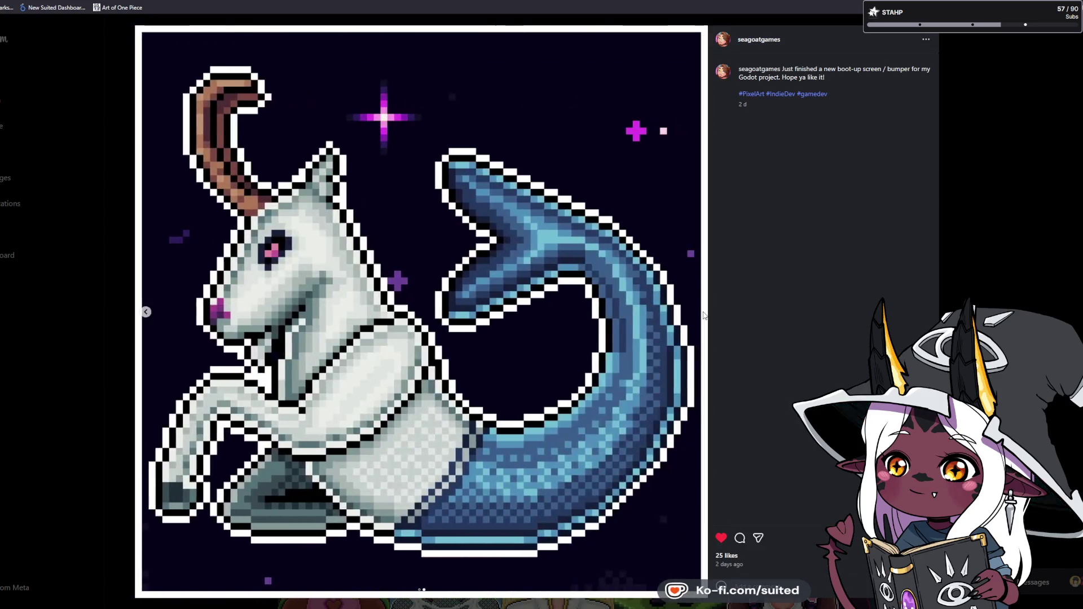
{"action": "left_click", "coordinate": [145, 312]}
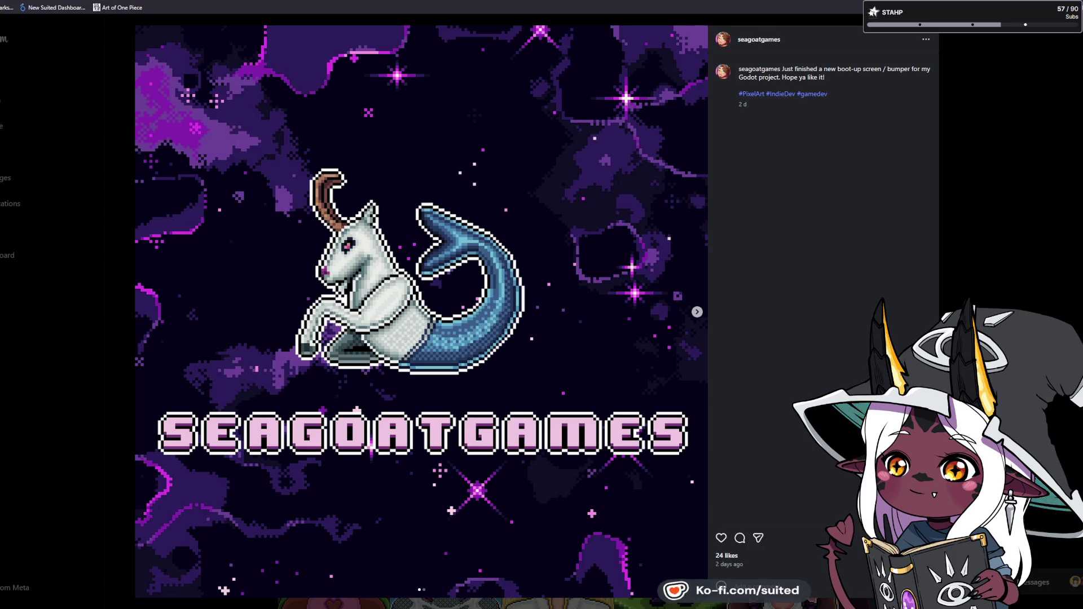
{"action": "key", "text": "Right"}
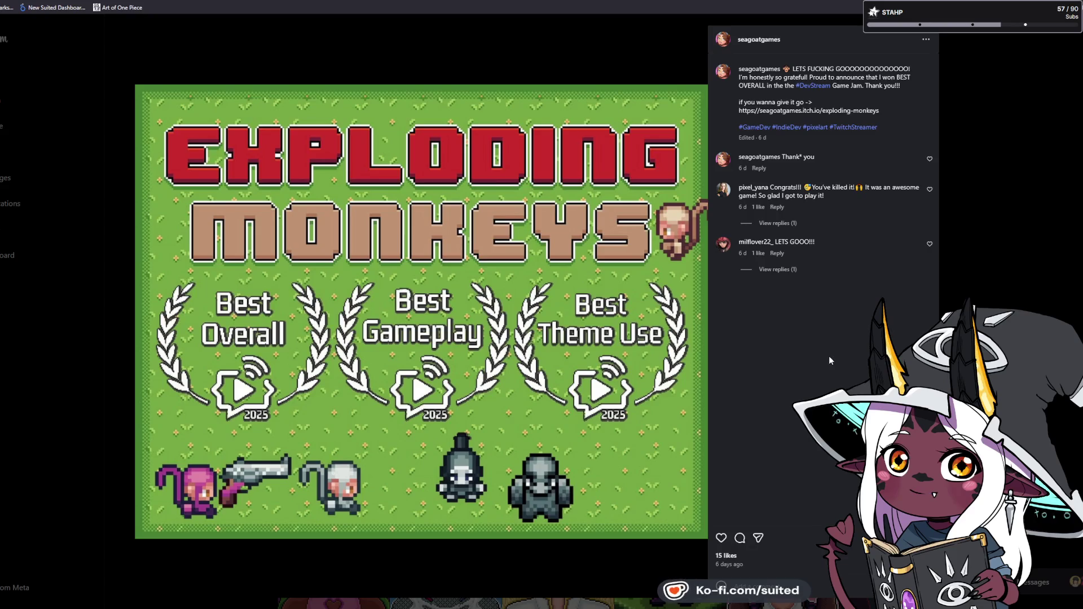
{"action": "left_click", "coordinate": [721, 537]}
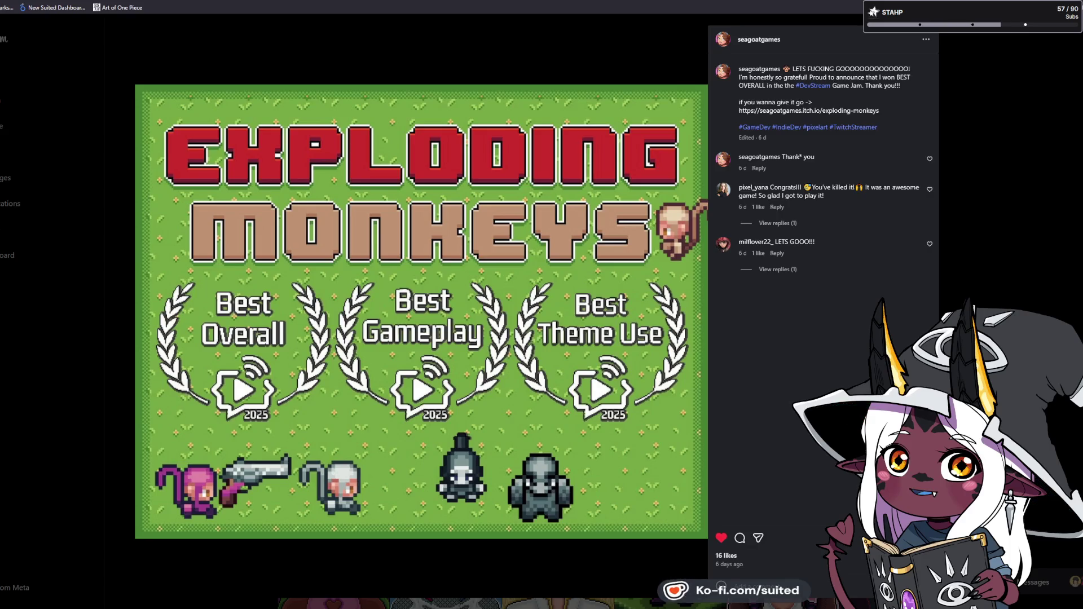
{"action": "left_click", "coordinate": [1019, 188]}
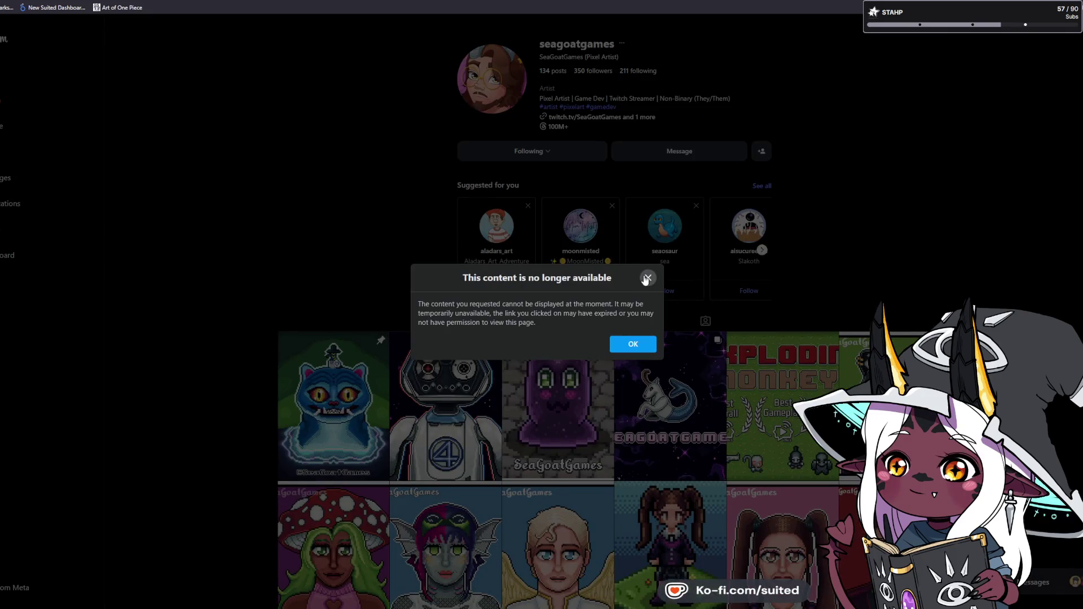
- Dismiss the content-unavailable notice, scroll the grid, and view the cat post full size
{"action": "left_click", "coordinate": [633, 345]}
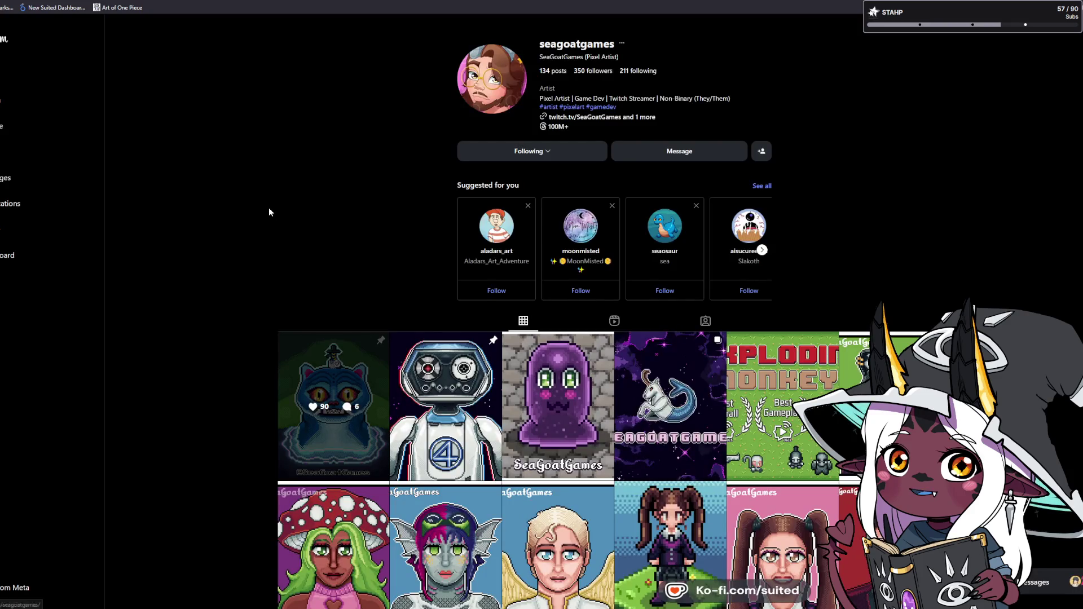
{"action": "scroll", "coordinate": [282, 234], "scroll_direction": "down", "scroll_amount": 3}
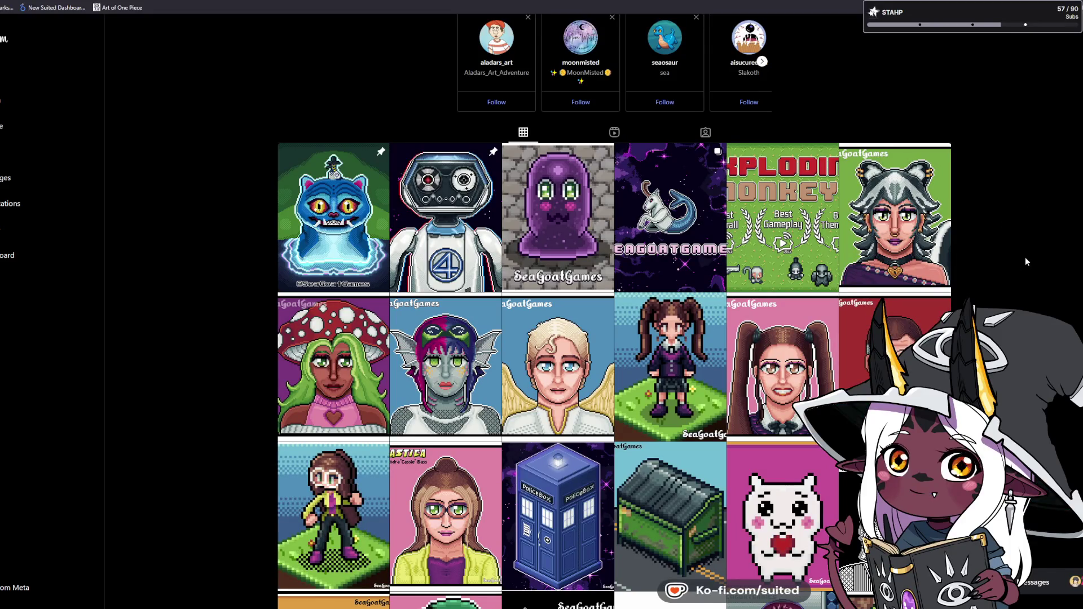
{"action": "scroll", "coordinate": [1024, 257], "scroll_direction": "down", "scroll_amount": 2}
{"action": "scroll", "coordinate": [1024, 252], "scroll_direction": "down", "scroll_amount": 2}
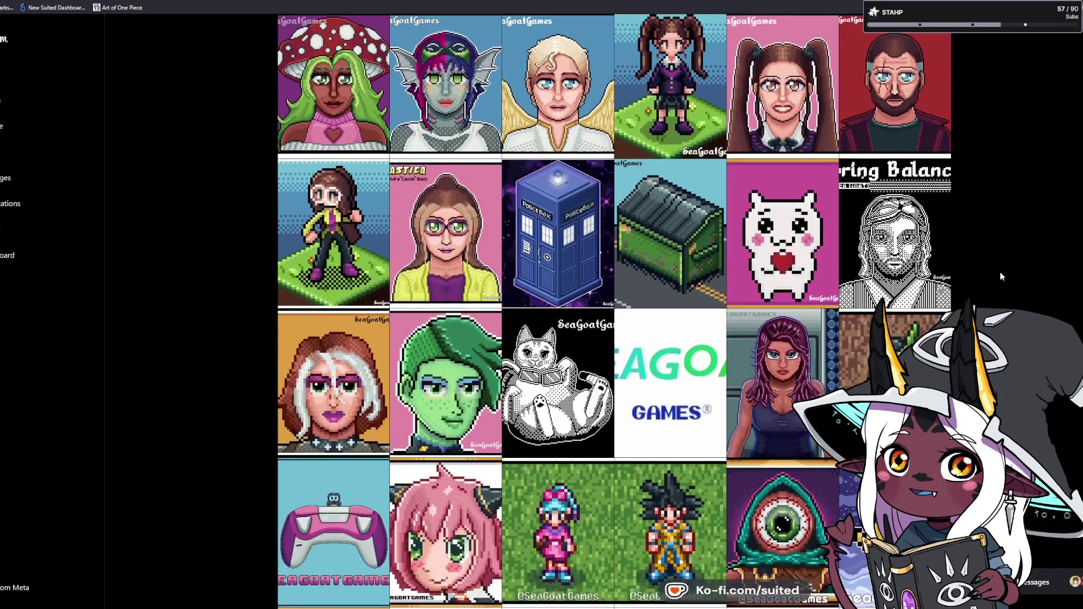
{"action": "scroll", "coordinate": [555, 404], "scroll_direction": "down", "scroll_amount": 1}
{"action": "left_click", "coordinate": [556, 403]}
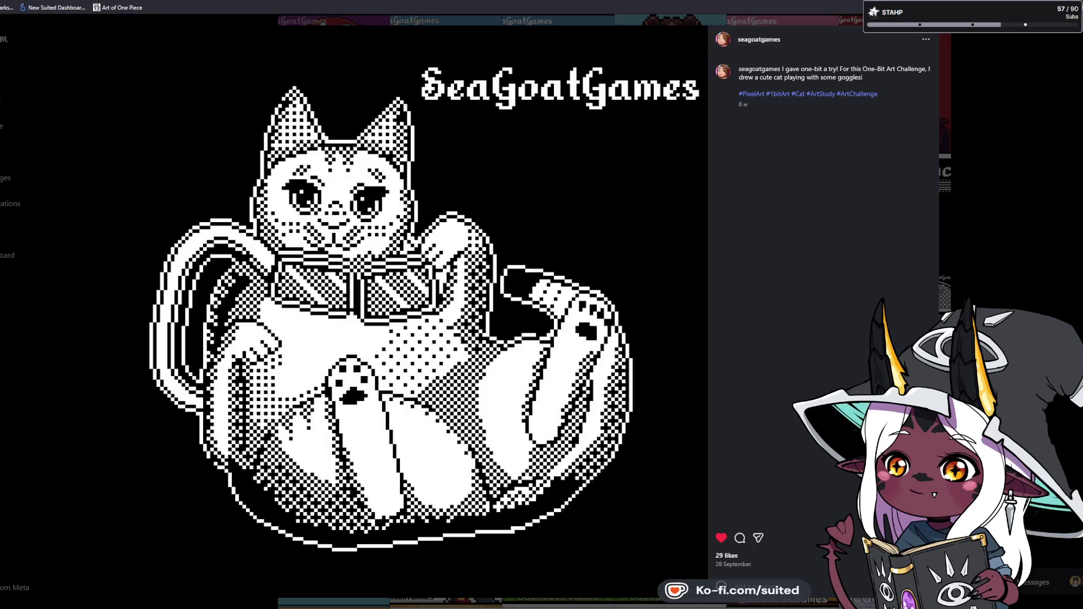
{"action": "left_click", "coordinate": [1028, 252]}
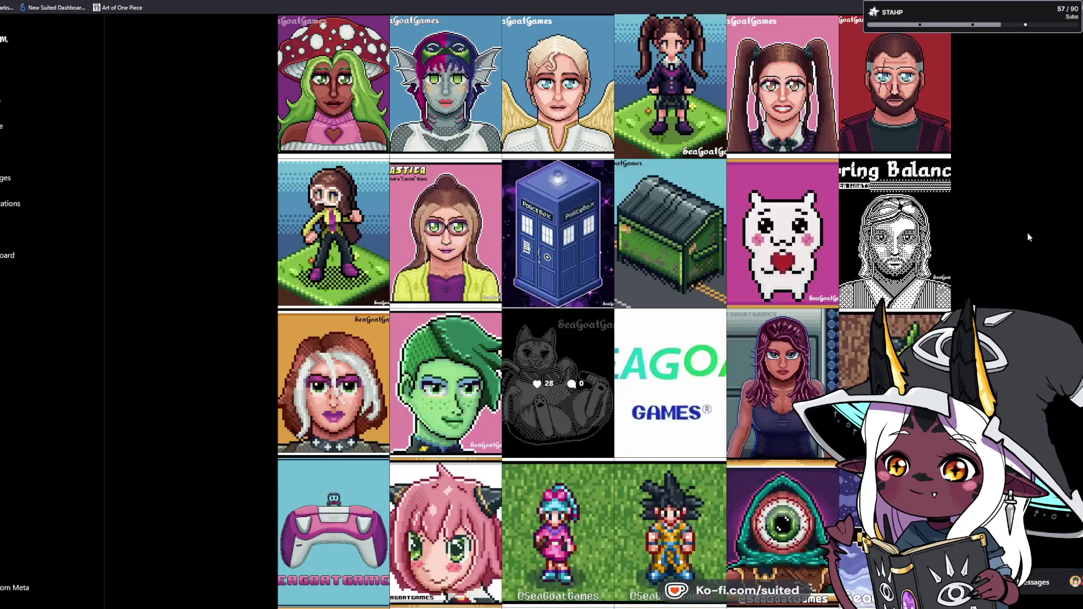
- Like the Bulma sprite post, view the Goku post, then show the profile's links list
{"action": "scroll", "coordinate": [1006, 230], "scroll_direction": "down", "scroll_amount": 3}
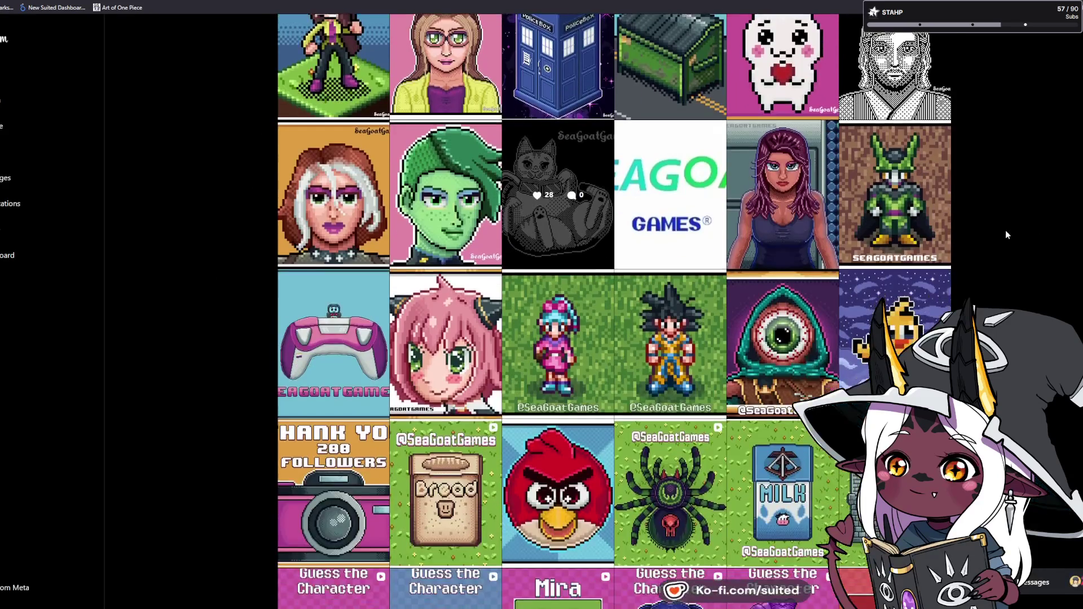
{"action": "left_click", "coordinate": [564, 373]}
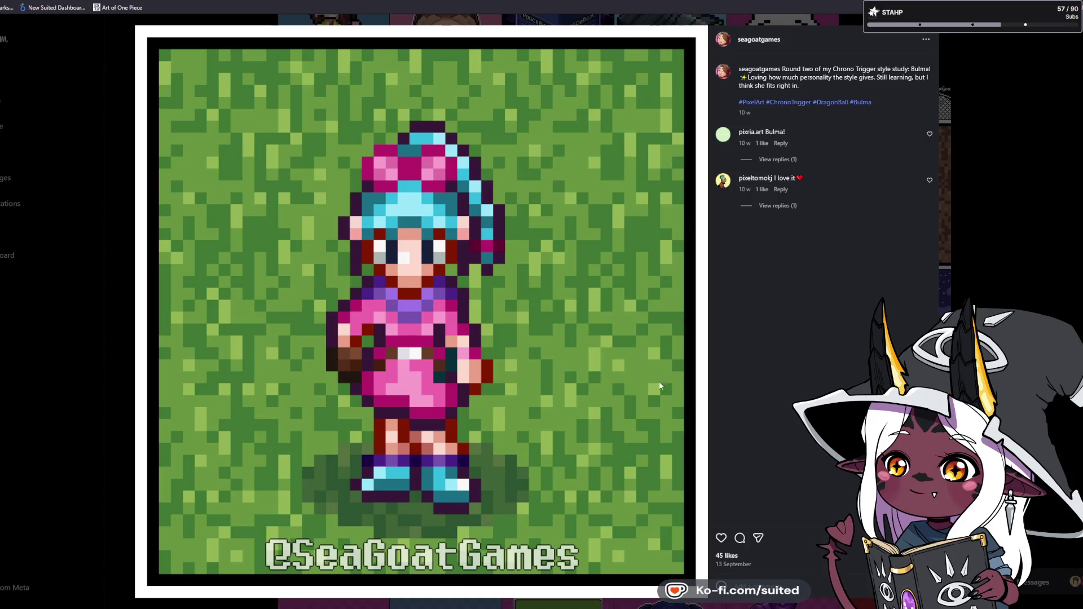
{"action": "left_click", "coordinate": [721, 537]}
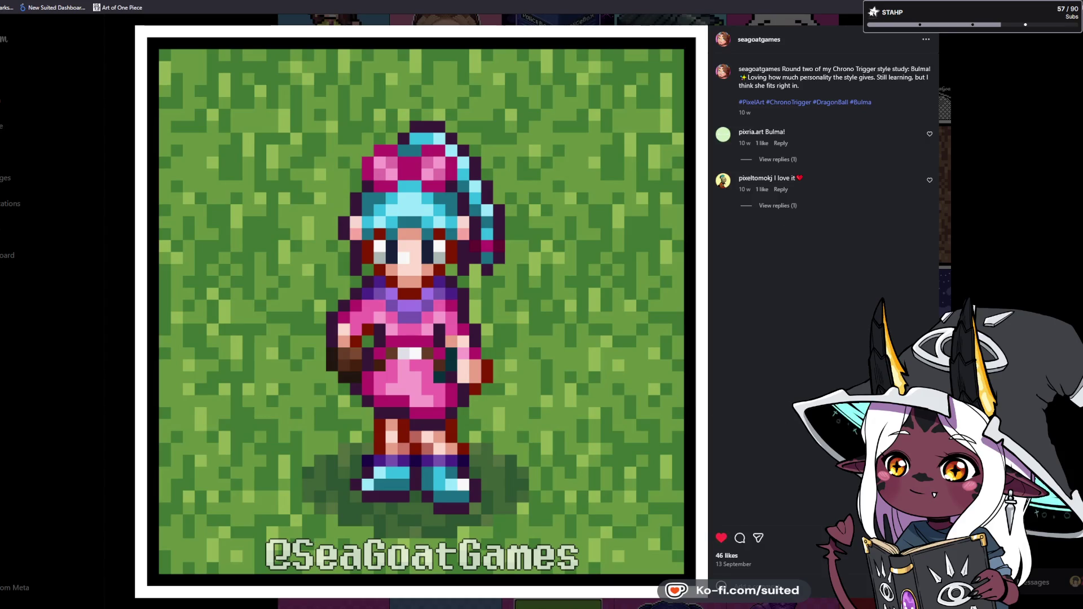
{"action": "key", "text": "Right"}
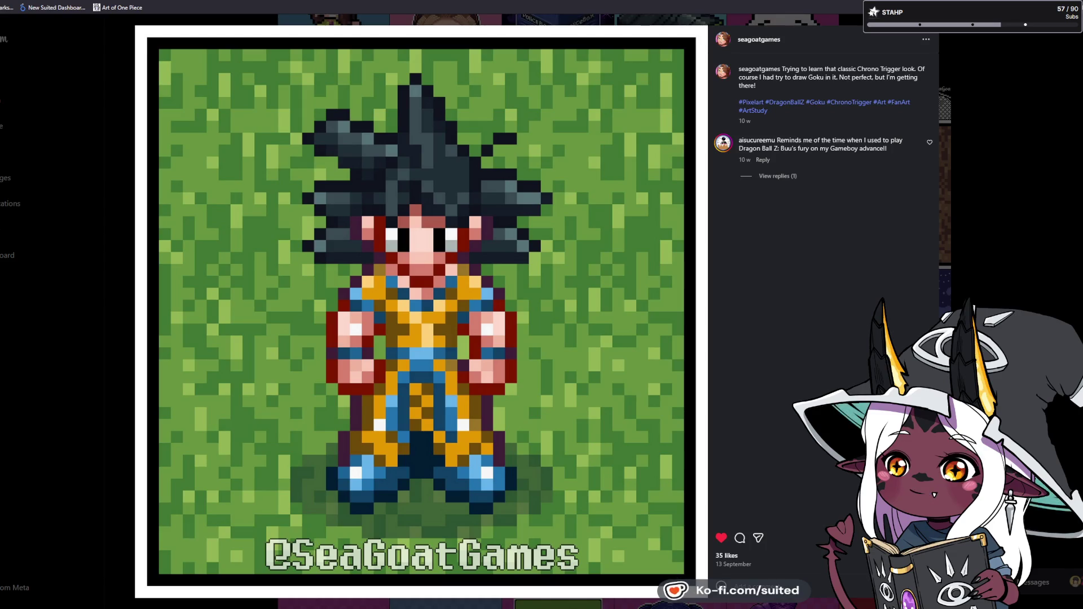
{"action": "left_click", "coordinate": [1074, 190]}
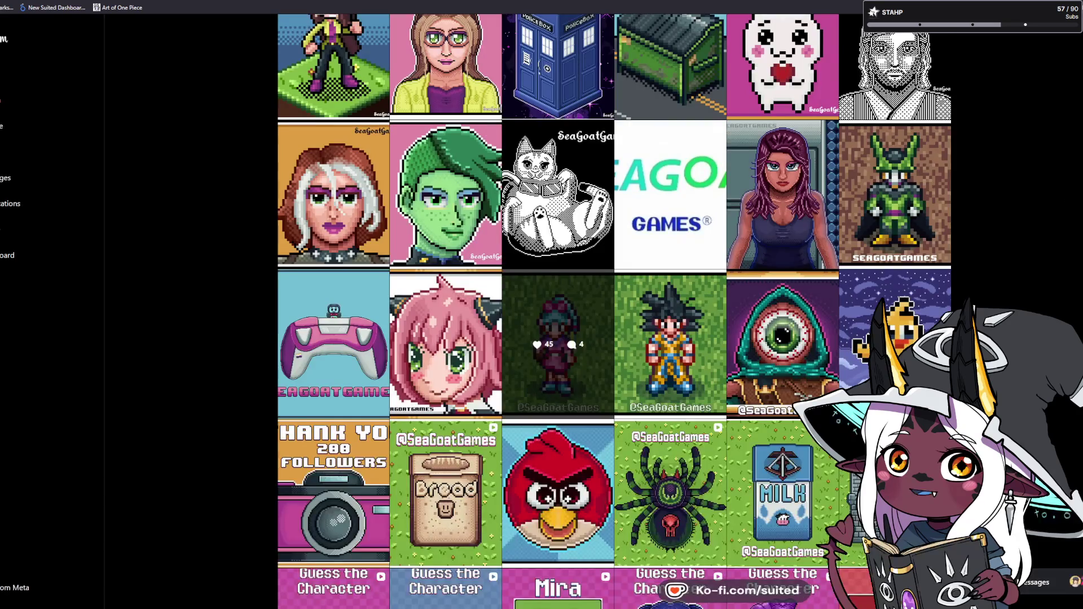
{"action": "scroll", "coordinate": [647, 171], "scroll_direction": "up", "scroll_amount": 12}
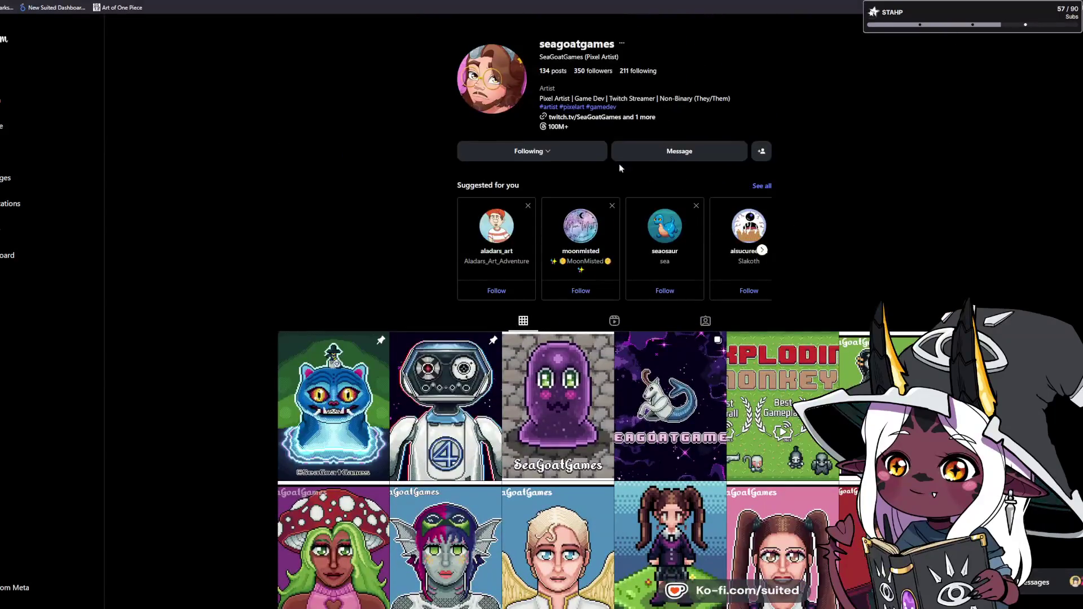
{"action": "left_click", "coordinate": [644, 121]}
- Follow Link Tree to SeaGoatGames' itch.io page, then return to Instagram and close the links list
{"action": "left_click", "coordinate": [458, 284]}
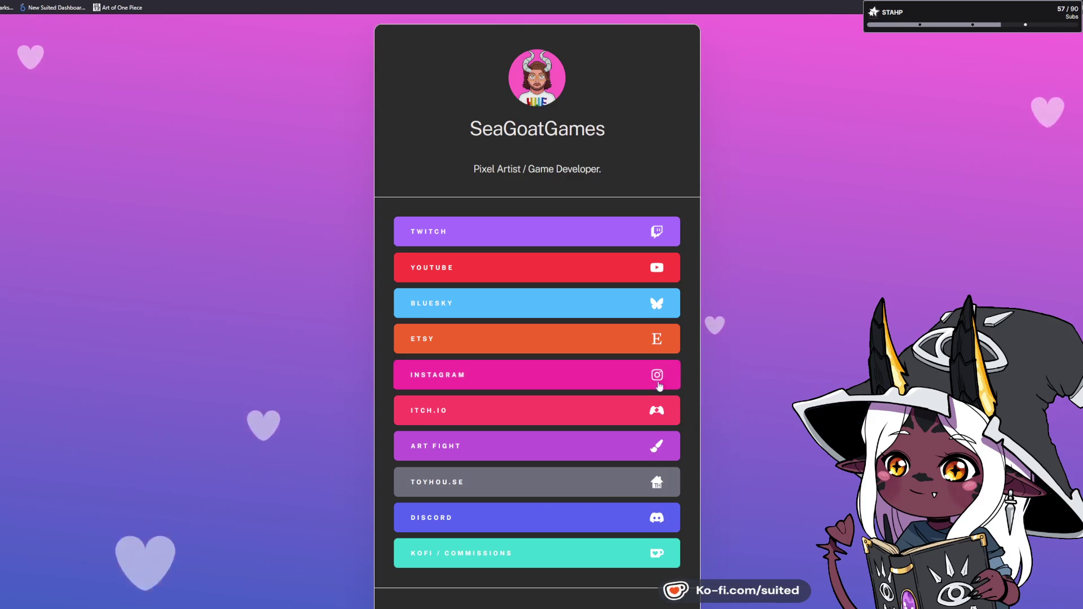
{"action": "left_click", "coordinate": [507, 420]}
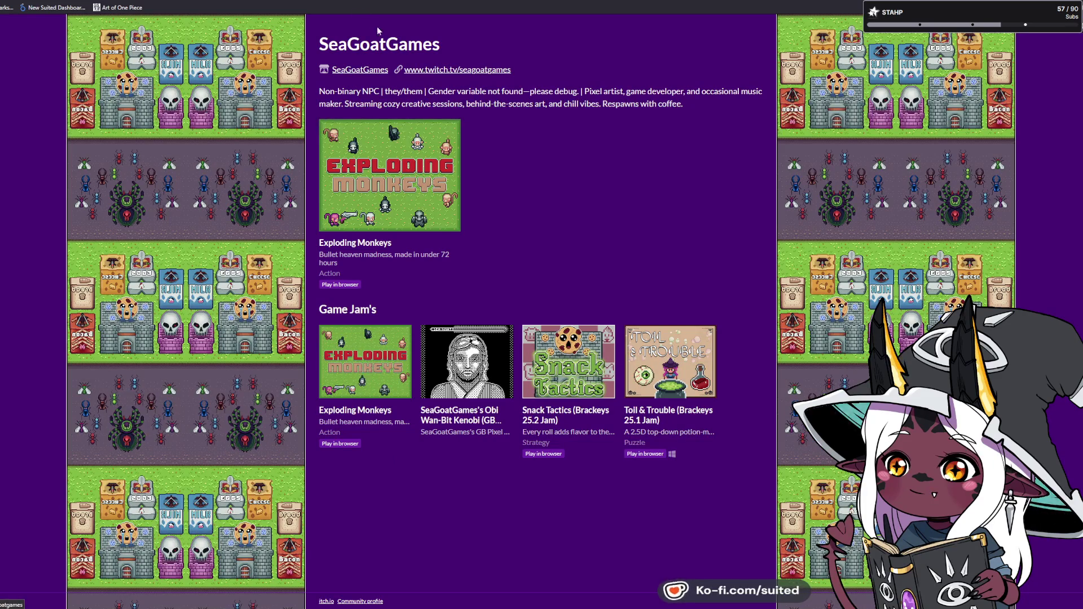
{"action": "key", "text": "ctrl+l"}
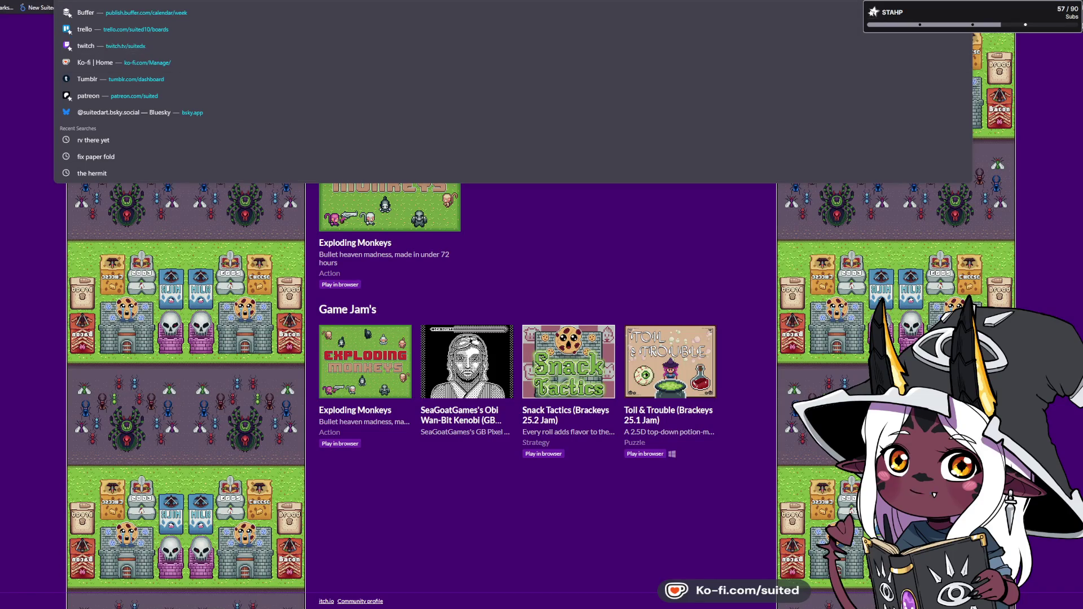
{"action": "key", "text": "Escape"}
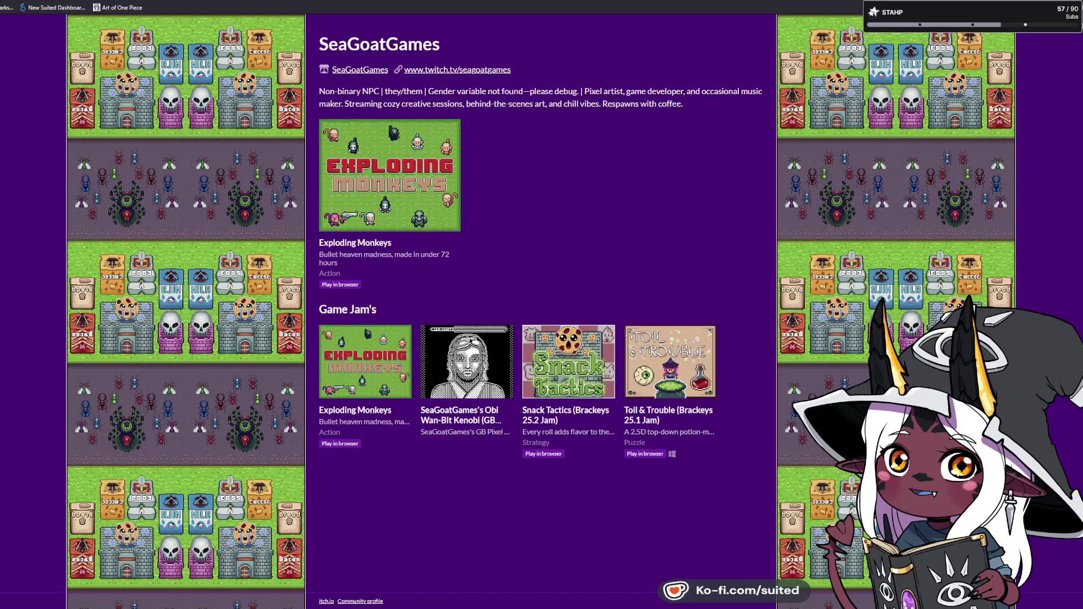
{"action": "key", "text": "ctrl+w"}
{"action": "left_click", "coordinate": [949, 219]}
- View and close the Chiikawa cat post, then switch to the snowman sketch document
{"action": "scroll", "coordinate": [1004, 283], "scroll_direction": "down", "scroll_amount": 1}
{"action": "scroll", "coordinate": [1005, 286], "scroll_direction": "down", "scroll_amount": 7}
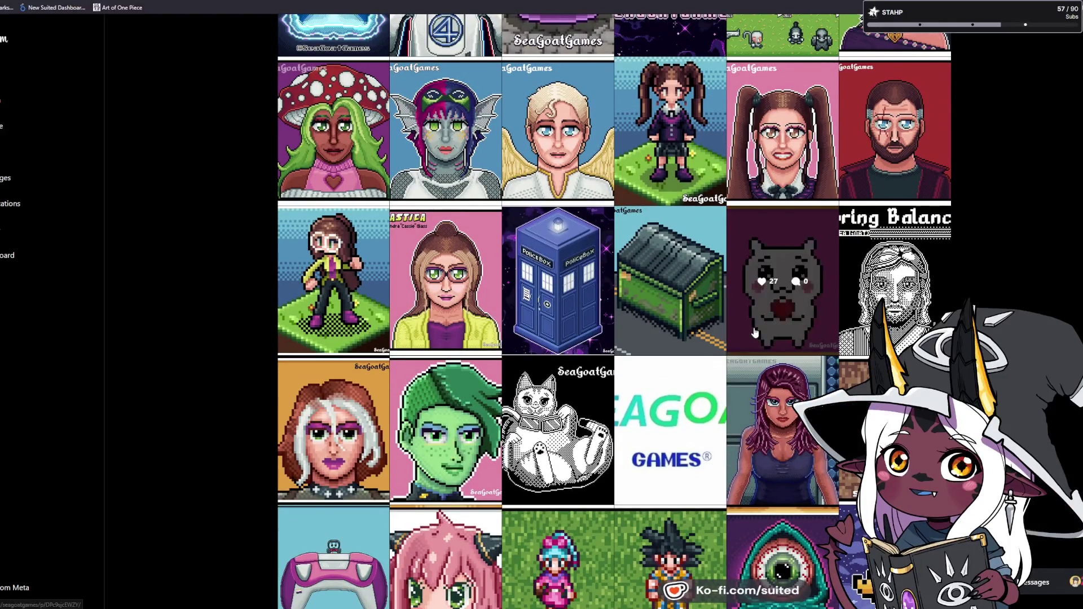
{"action": "left_click", "coordinate": [755, 331]}
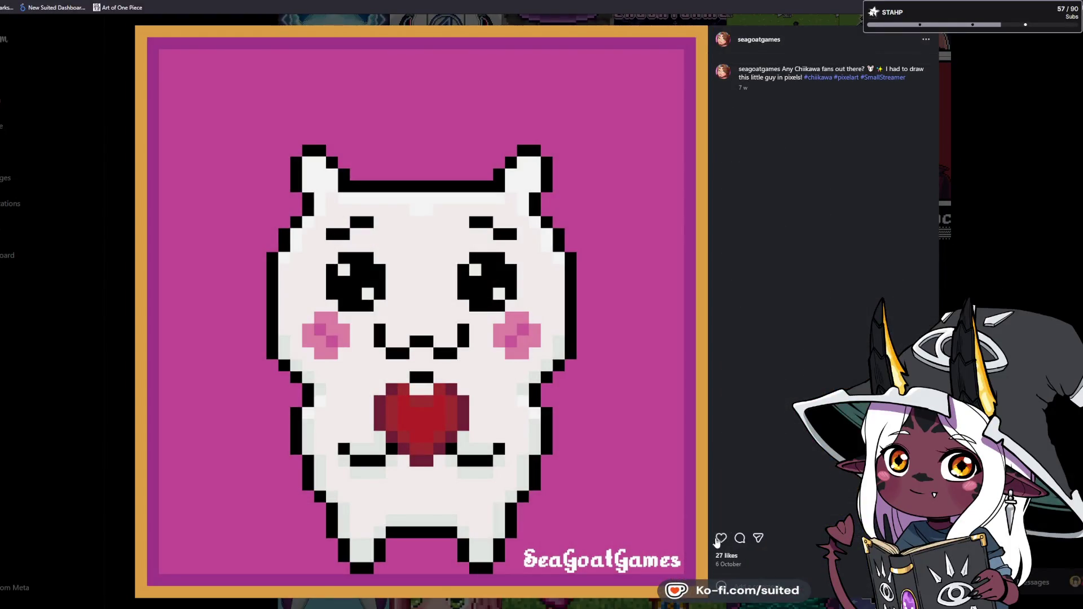
{"action": "left_click", "coordinate": [1028, 175]}
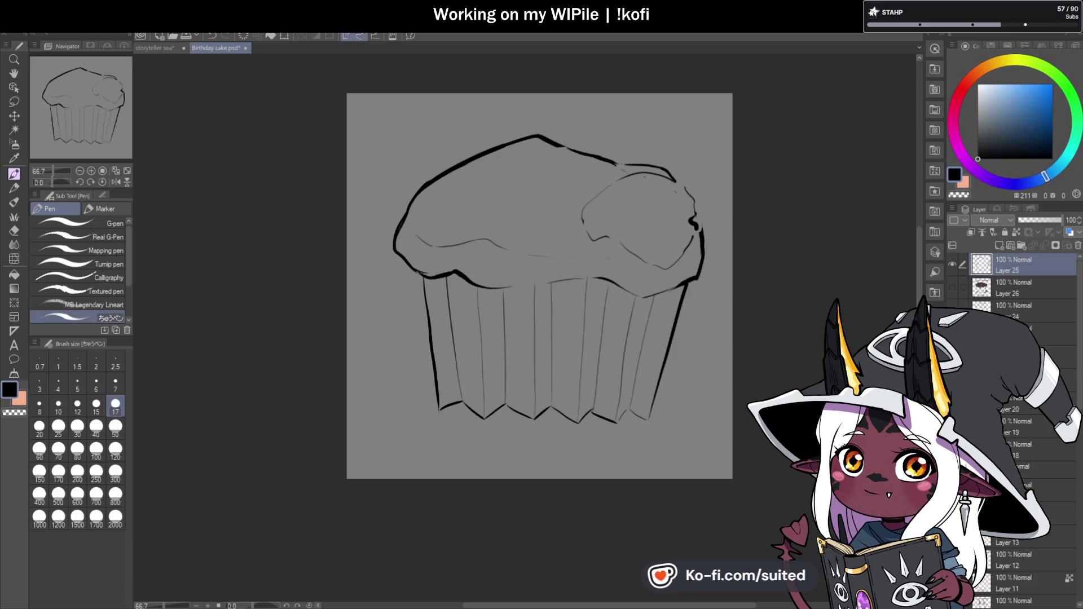
{"action": "left_click", "coordinate": [153, 48]}
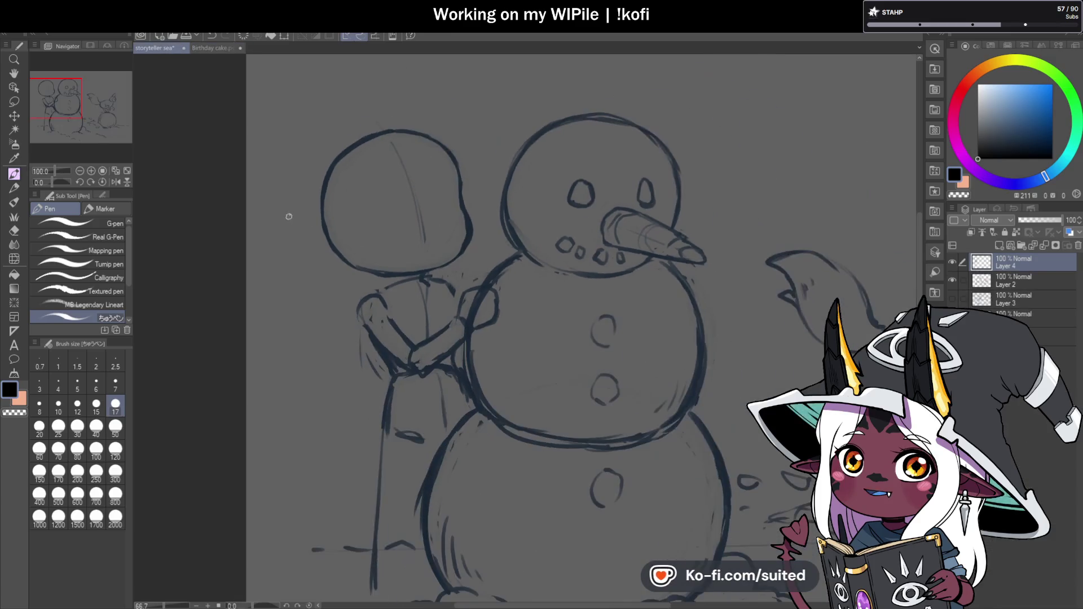
- Back in the Birthday cake document, ink the plate curve under the cup and a small crumb
{"action": "scroll", "coordinate": [289, 217], "scroll_direction": "down", "scroll_amount": 2}
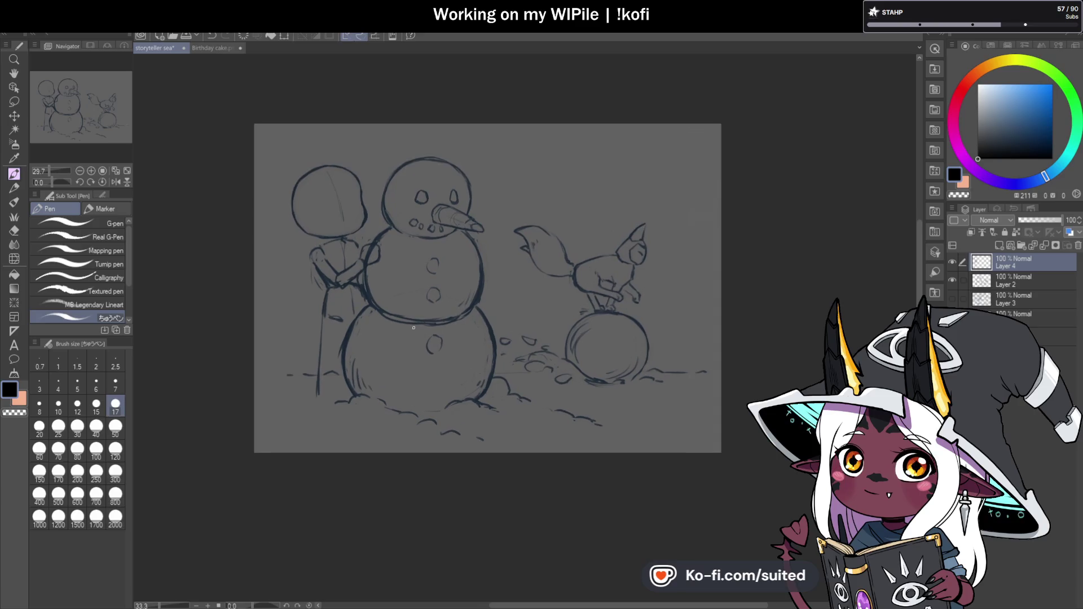
{"action": "left_click", "coordinate": [215, 50]}
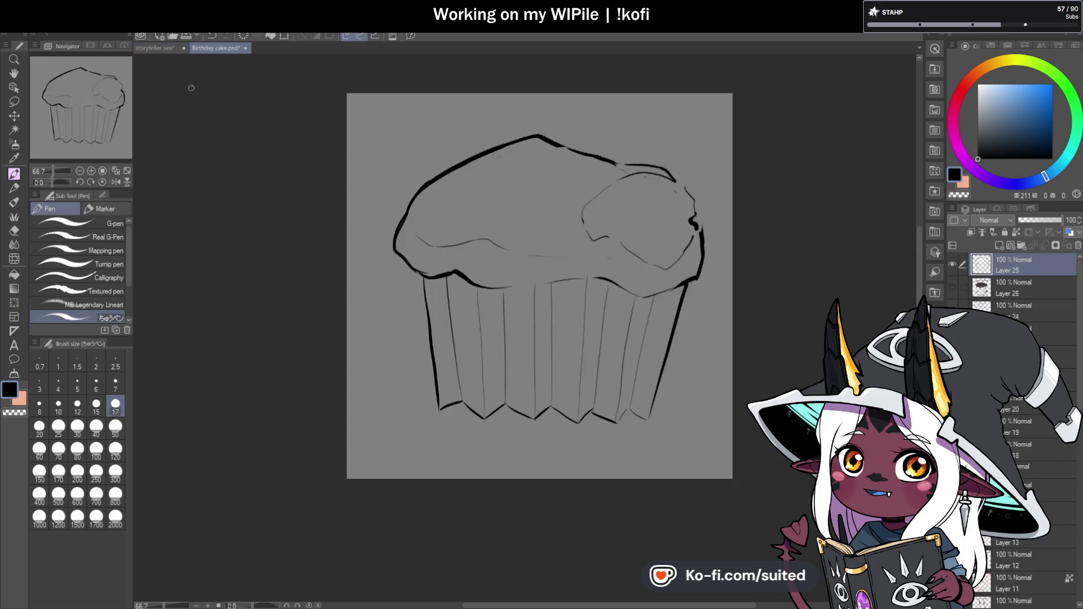
{"action": "scroll", "coordinate": [568, 332], "scroll_direction": "down", "scroll_amount": 1}
{"action": "scroll", "coordinate": [378, 323], "scroll_direction": "up", "scroll_amount": 1}
{"action": "left_click_drag", "start_coordinate": [378, 322], "coordinate": [324, 345]}
{"action": "mouse_move", "coordinate": [386, 317]}
{"action": "left_mouse_down"}
{"action": "mouse_move", "coordinate": [356, 377]}
{"action": "mouse_move", "coordinate": [643, 367]}
{"action": "mouse_move", "coordinate": [480, 381]}
{"action": "left_mouse_up"}
{"action": "key", "text": "ctrl+z"}
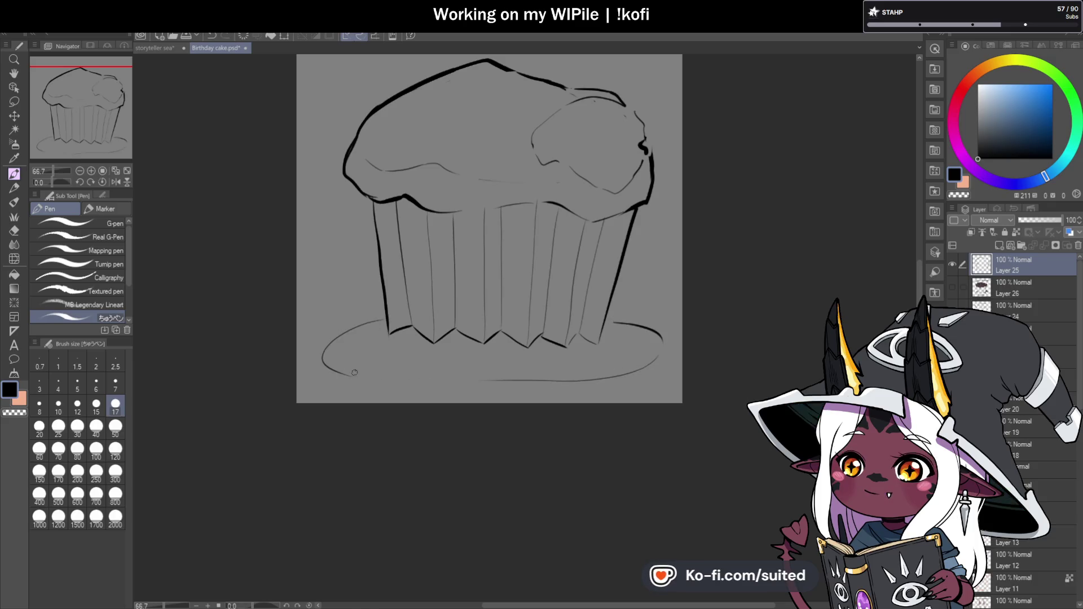
{"action": "left_click_drag", "start_coordinate": [412, 343], "coordinate": [493, 359]}
{"action": "mouse_move", "coordinate": [580, 350]}
{"action": "left_mouse_down"}
{"action": "mouse_move", "coordinate": [590, 326]}
{"action": "mouse_move", "coordinate": [627, 352]}
{"action": "mouse_move", "coordinate": [585, 353]}
{"action": "mouse_move", "coordinate": [626, 340]}
{"action": "left_mouse_up"}
- Add six hatch lines along the underside of the muffin top
{"action": "key", "text": "c"}
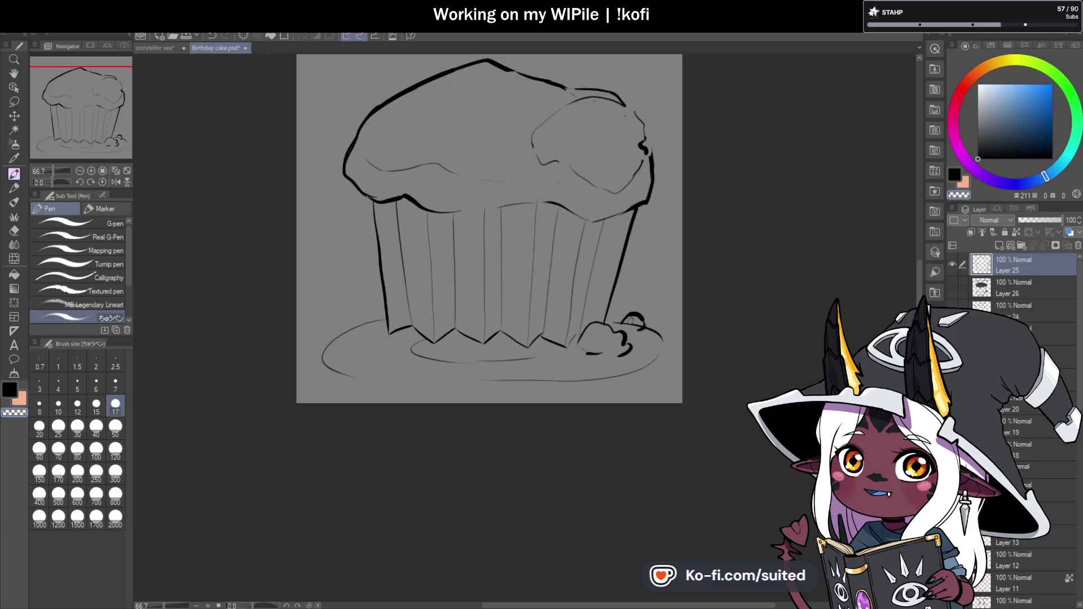
{"action": "key", "text": "ctrl+minus"}
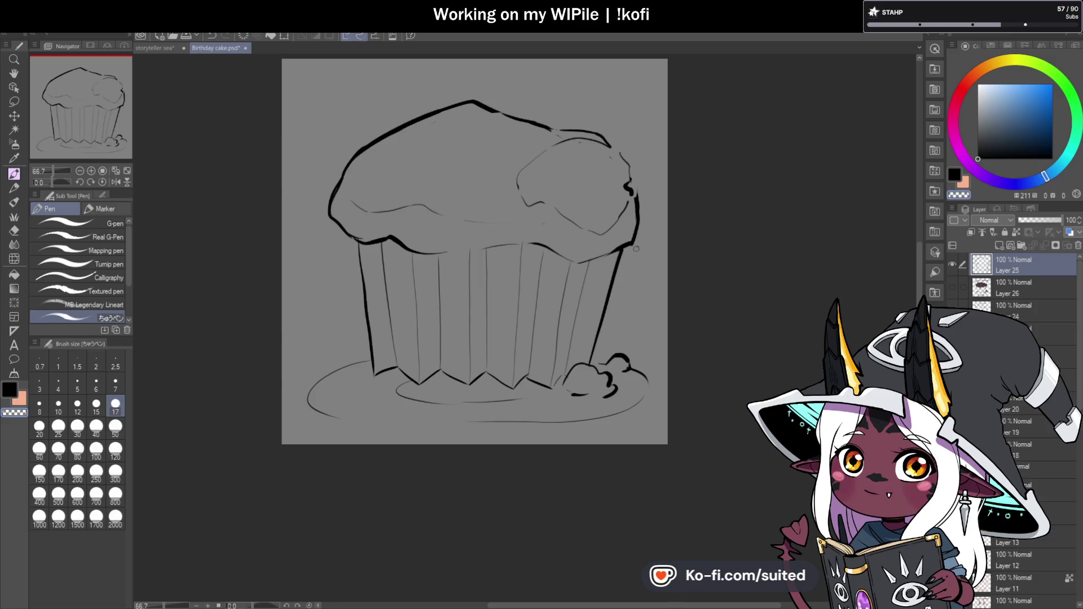
{"action": "key", "text": "ctrl+plus"}
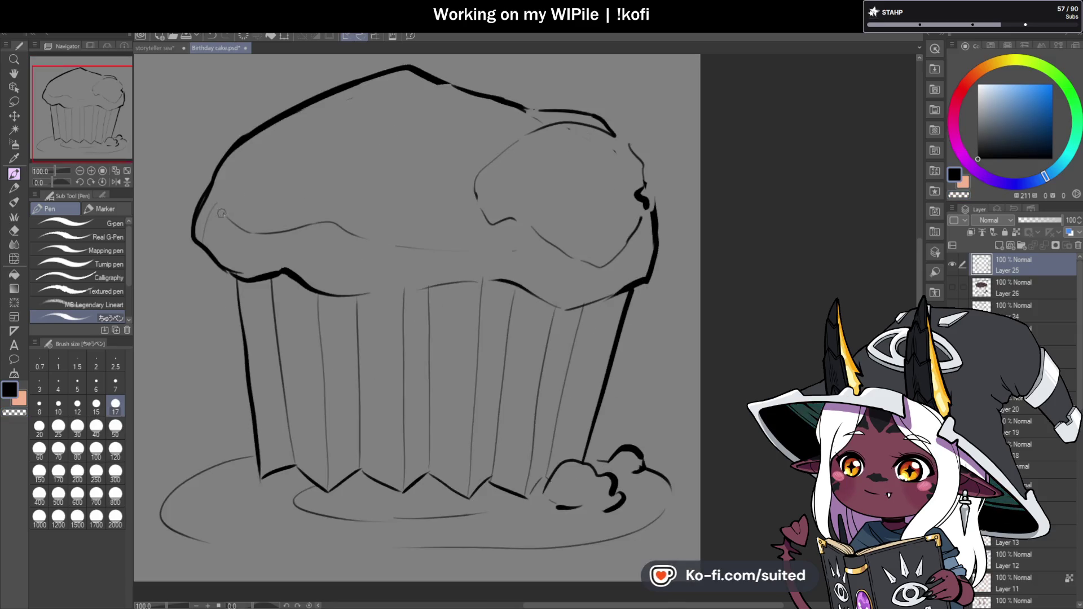
{"action": "left_click_drag", "start_coordinate": [231, 246], "coordinate": [229, 268]}
{"action": "left_click_drag", "start_coordinate": [266, 232], "coordinate": [262, 268]}
{"action": "left_click_drag", "start_coordinate": [304, 238], "coordinate": [302, 279]}
{"action": "left_click_drag", "start_coordinate": [333, 226], "coordinate": [331, 276]}
{"action": "left_click_drag", "start_coordinate": [436, 248], "coordinate": [435, 277]}
{"action": "mouse_move", "coordinate": [454, 249]}
{"action": "left_mouse_down"}
{"action": "mouse_move", "coordinate": [454, 276]}
{"action": "mouse_move", "coordinate": [469, 273]}
{"action": "left_mouse_up"}
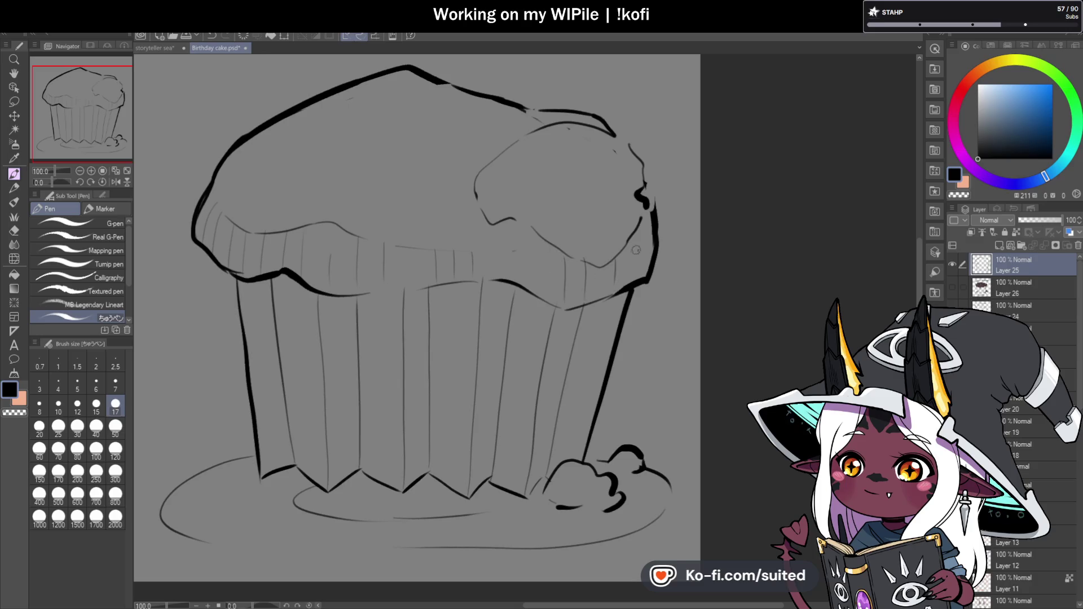
- Erase part of the top-right bump outline and redraw a thin line along the muffin top's right
{"action": "left_click_drag", "start_coordinate": [642, 197], "coordinate": [646, 207]}
{"action": "left_click_drag", "start_coordinate": [575, 124], "coordinate": [531, 136]}
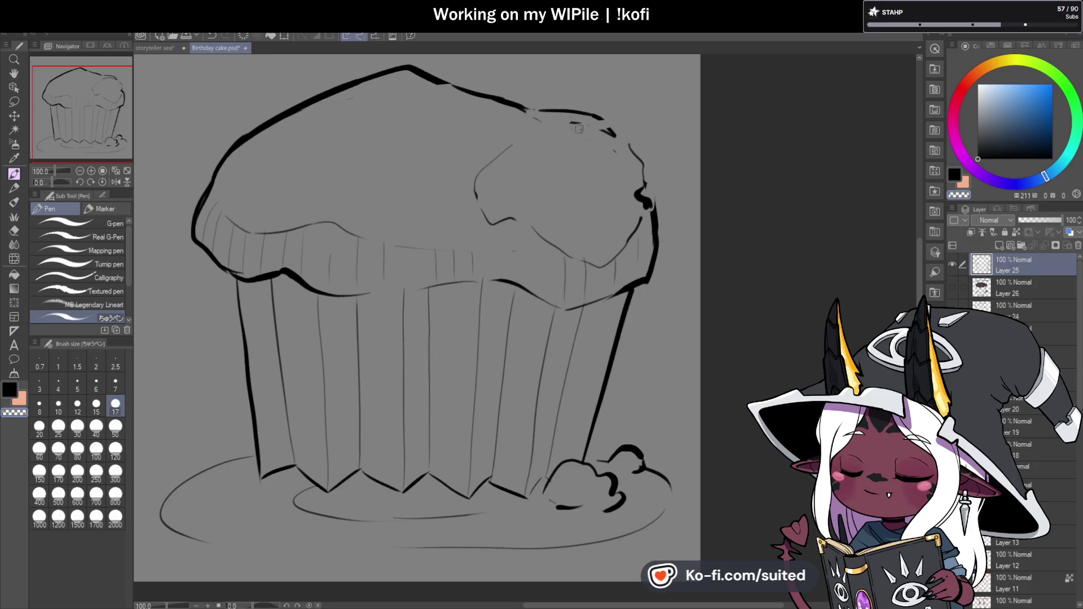
{"action": "key", "text": "c"}
{"action": "left_click_drag", "start_coordinate": [618, 141], "coordinate": [561, 124]}
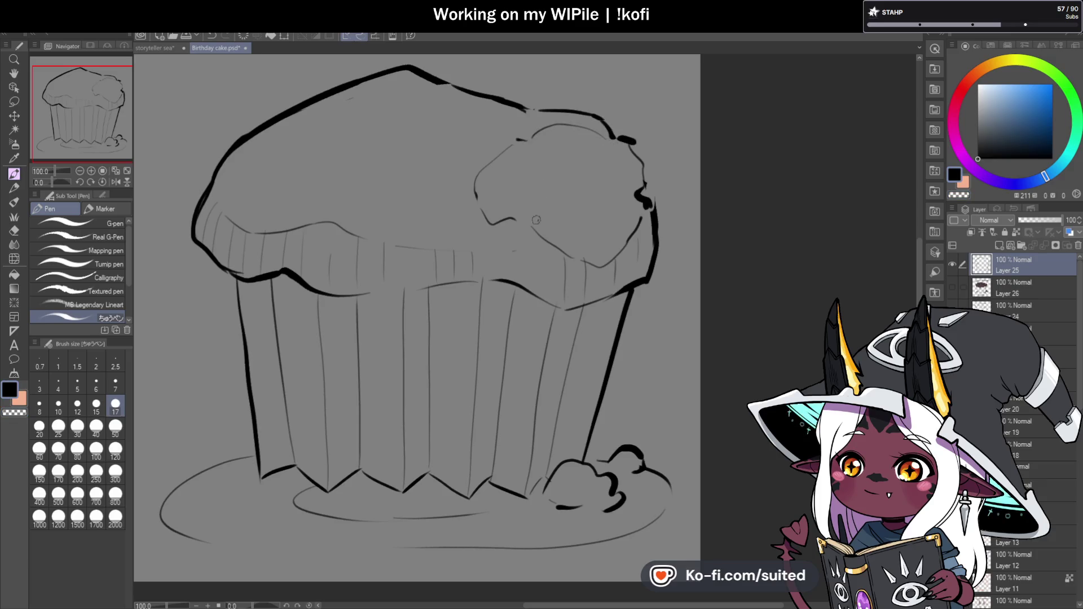
{"action": "scroll", "coordinate": [524, 220], "scroll_direction": "down", "scroll_amount": 1}
- Save the file, then close the plate's bottom-edge gap and line the cream blob's left side
{"action": "key", "text": "ctrl+s"}
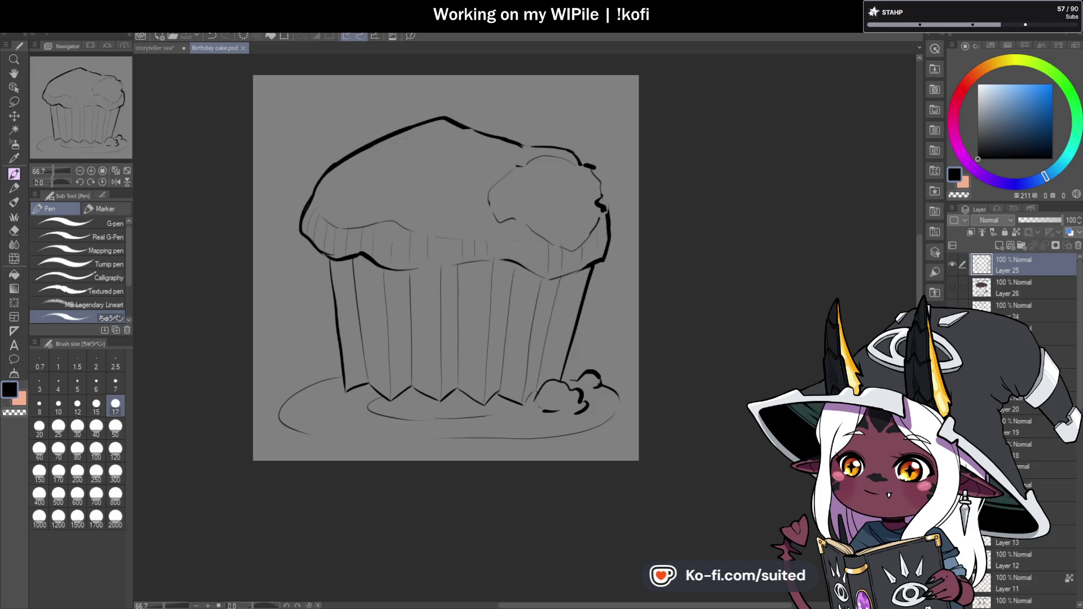
{"action": "scroll", "coordinate": [322, 399], "scroll_direction": "up", "scroll_amount": 2}
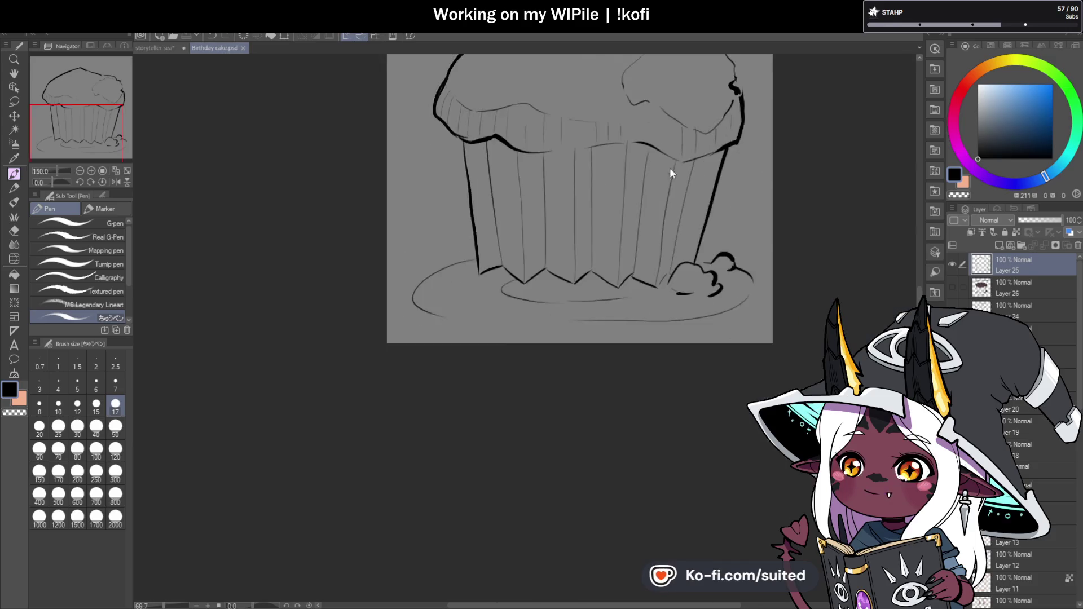
{"action": "left_click_drag", "start_coordinate": [417, 305], "coordinate": [618, 309]}
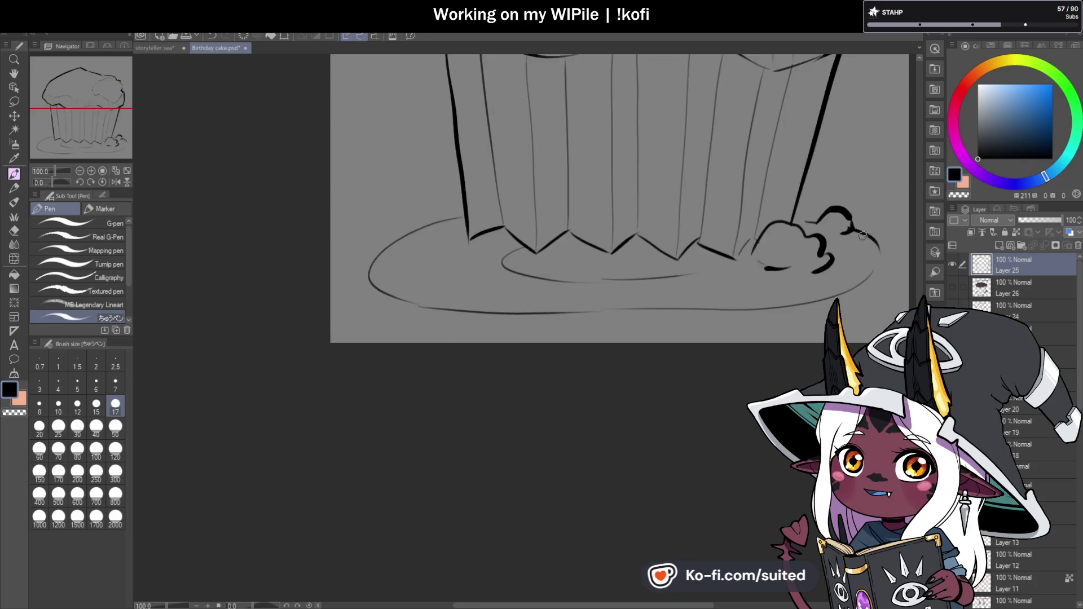
{"action": "scroll", "coordinate": [675, 260], "scroll_direction": "down", "scroll_amount": 2}
{"action": "scroll", "coordinate": [675, 259], "scroll_direction": "up", "scroll_amount": 1}
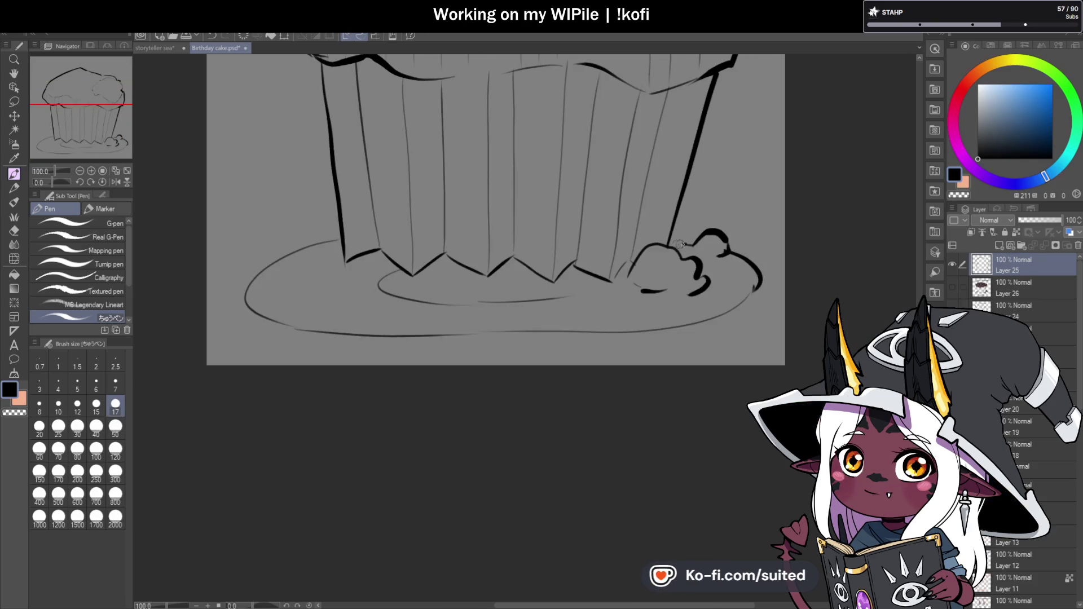
{"action": "mouse_move", "coordinate": [643, 248]}
{"action": "left_mouse_down"}
{"action": "mouse_move", "coordinate": [626, 281]}
{"action": "mouse_move", "coordinate": [645, 289]}
{"action": "mouse_move", "coordinate": [644, 274]}
{"action": "mouse_move", "coordinate": [693, 292]}
{"action": "left_mouse_up"}
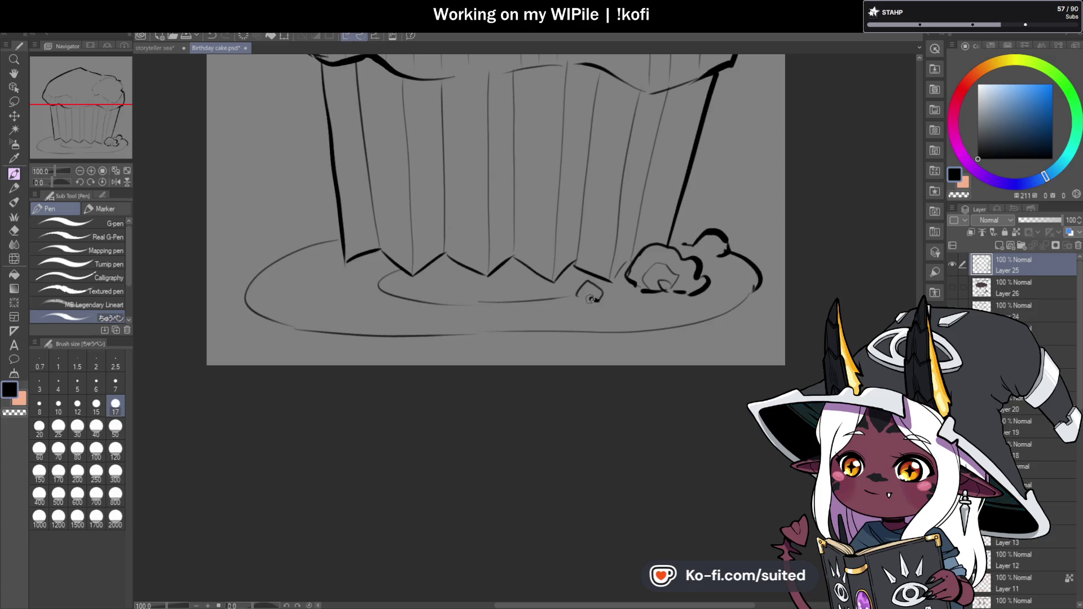
- Scale the whole cupcake drawing smaller and move it up and slightly right
{"action": "scroll", "coordinate": [487, 355], "scroll_direction": "down", "scroll_amount": 2}
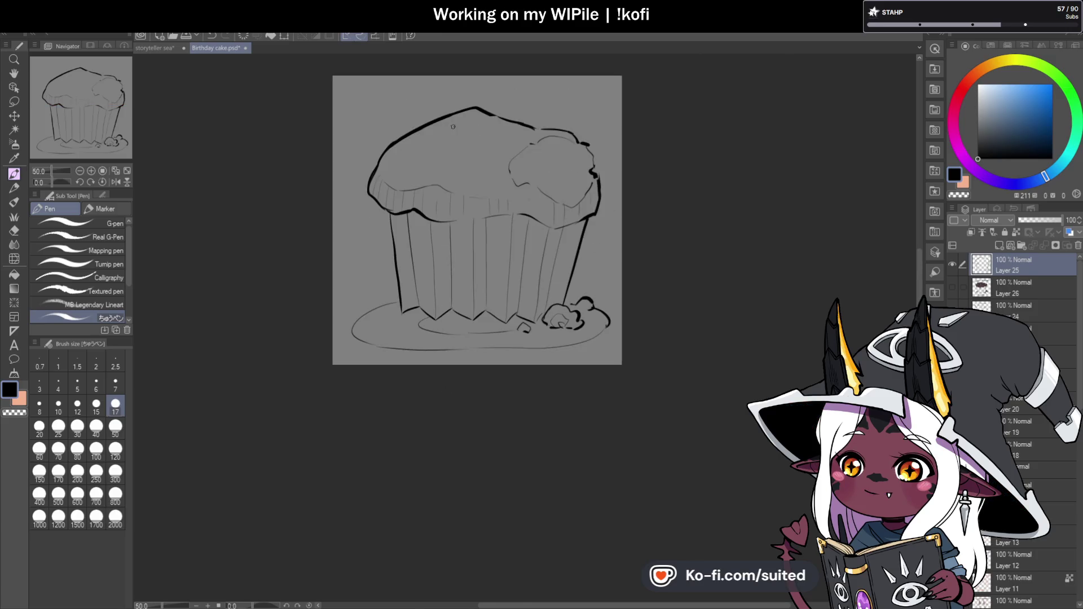
{"action": "key", "text": "ctrl+t"}
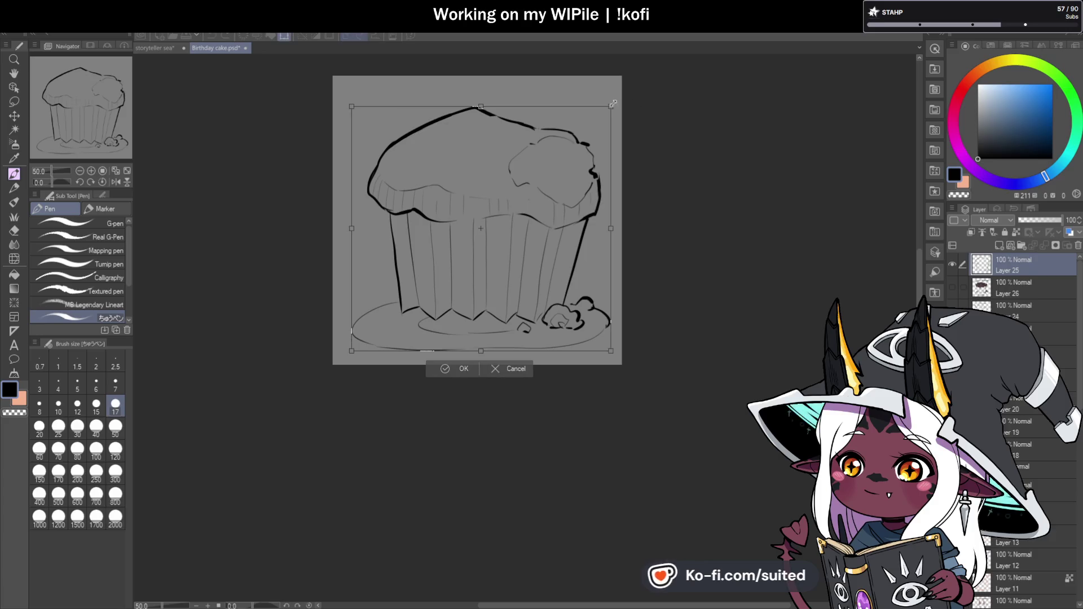
{"action": "left_click_drag", "start_coordinate": [621, 76], "coordinate": [561, 175]}
{"action": "mouse_move", "coordinate": [527, 259]}
{"action": "left_mouse_down"}
{"action": "mouse_move", "coordinate": [539, 244]}
{"action": "mouse_move", "coordinate": [514, 227]}
{"action": "mouse_move", "coordinate": [545, 229]}
{"action": "left_mouse_up"}
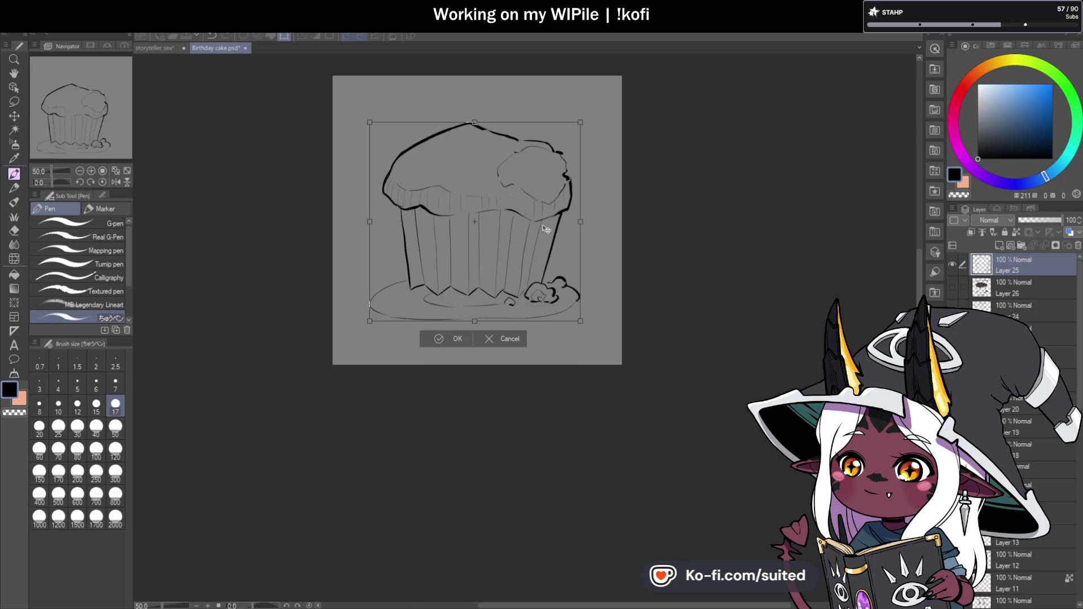
{"action": "left_click", "coordinate": [455, 339]}
- Letter an 'H' in the space above the cupcake
{"action": "scroll", "coordinate": [394, 191], "scroll_direction": "up", "scroll_amount": 2}
{"action": "left_click_drag", "start_coordinate": [399, 180], "coordinate": [408, 212]}
{"action": "mouse_move", "coordinate": [385, 184]}
{"action": "left_mouse_down"}
{"action": "mouse_move", "coordinate": [397, 217]}
{"action": "mouse_move", "coordinate": [408, 195]}
{"action": "left_mouse_up"}
- Finish the Y of HAPPY and hand-letter BIRTHDAY in capitals above the cupcake
{"action": "scroll", "coordinate": [414, 195], "scroll_direction": "up", "scroll_amount": 1}
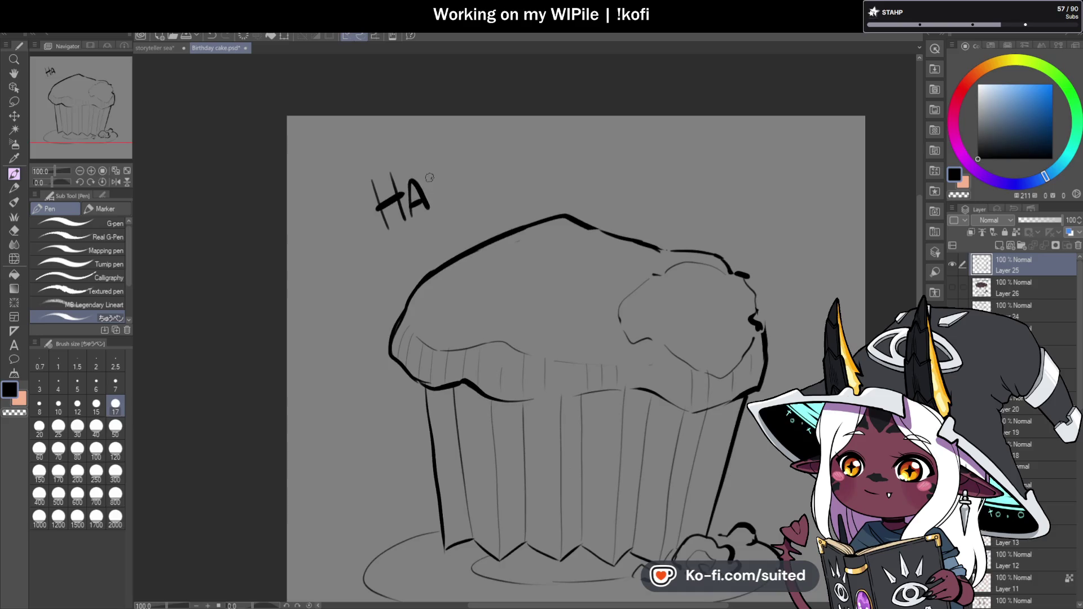
{"action": "left_click_drag", "start_coordinate": [476, 171], "coordinate": [484, 198]}
{"action": "left_click_drag", "start_coordinate": [546, 154], "coordinate": [553, 187]}
{"action": "mouse_move", "coordinate": [543, 153]}
{"action": "left_mouse_down"}
{"action": "mouse_move", "coordinate": [558, 151]}
{"action": "mouse_move", "coordinate": [545, 185]}
{"action": "mouse_move", "coordinate": [589, 184]}
{"action": "left_mouse_up"}
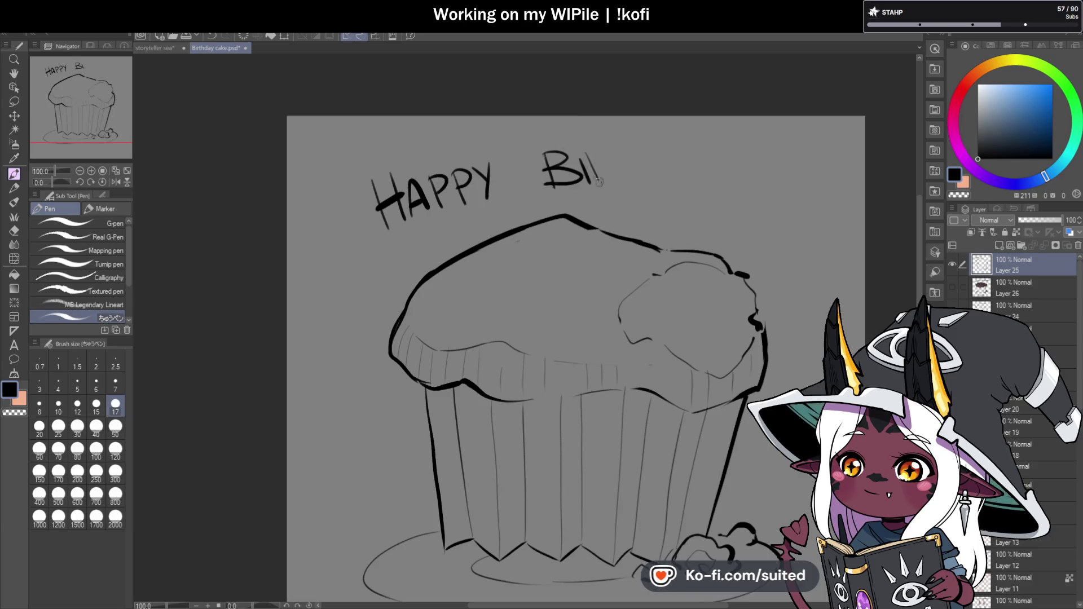
{"action": "mouse_move", "coordinate": [640, 152]}
{"action": "left_mouse_down"}
{"action": "mouse_move", "coordinate": [637, 184]}
{"action": "mouse_move", "coordinate": [652, 167]}
{"action": "mouse_move", "coordinate": [666, 183]}
{"action": "left_mouse_up"}
{"action": "mouse_move", "coordinate": [664, 151]}
{"action": "left_mouse_down"}
{"action": "mouse_move", "coordinate": [681, 174]}
{"action": "mouse_move", "coordinate": [667, 183]}
{"action": "mouse_move", "coordinate": [702, 171]}
{"action": "left_mouse_up"}
{"action": "left_click_drag", "start_coordinate": [712, 158], "coordinate": [717, 189]}
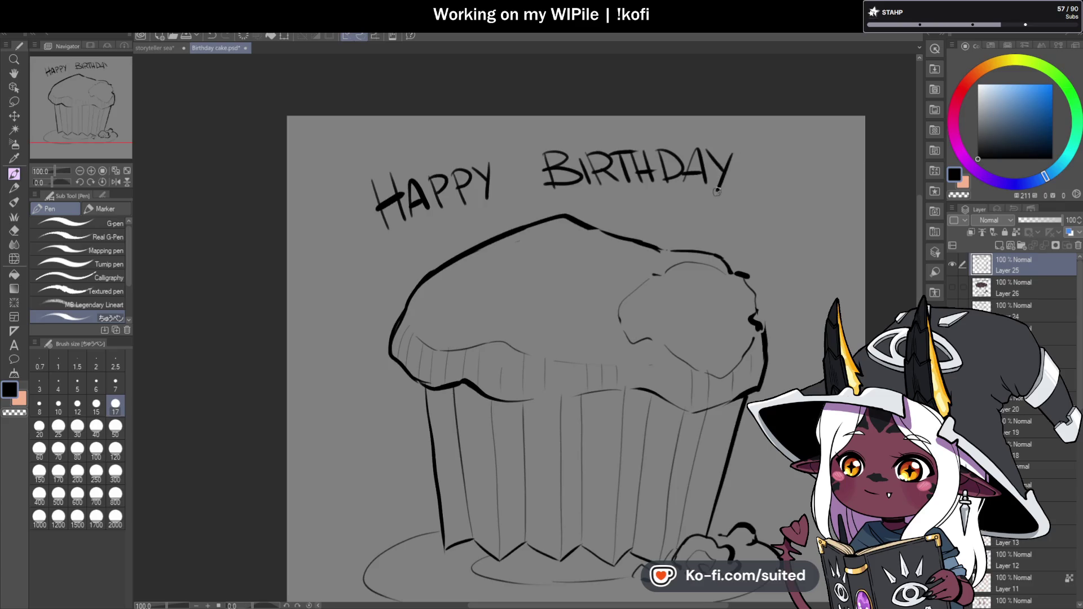
- Add the exclamation mark after BIRTHDAY, then shift the view so the drawing sits higher
{"action": "scroll", "coordinate": [444, 181], "scroll_direction": "down", "scroll_amount": 2}
{"action": "scroll", "coordinate": [536, 373], "scroll_direction": "up", "scroll_amount": 1}
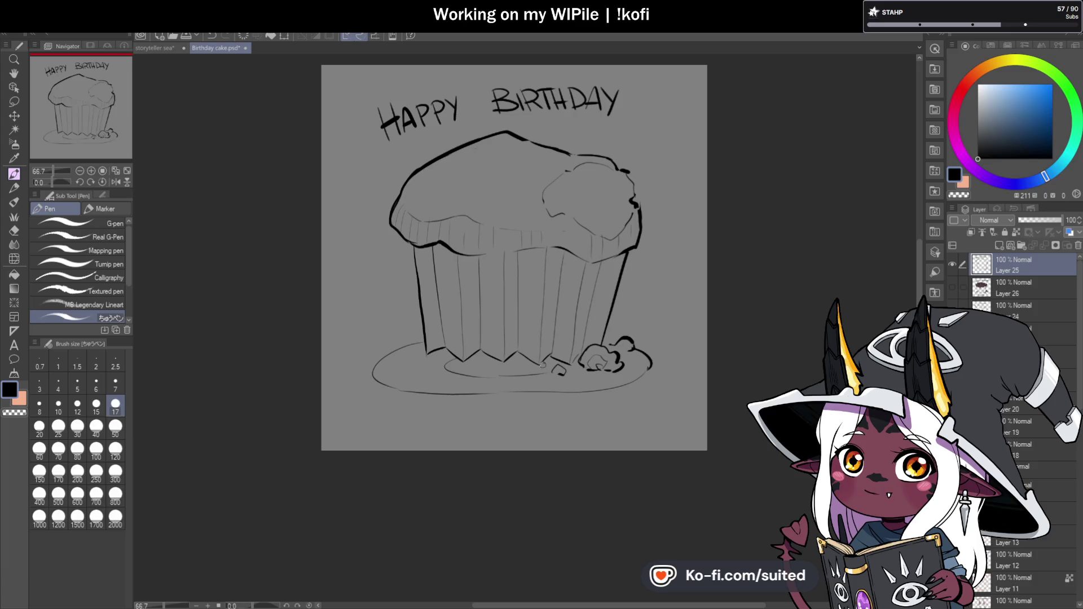
{"action": "left_click", "coordinate": [631, 116]}
{"action": "left_click_drag", "start_coordinate": [642, 85], "coordinate": [637, 103]}
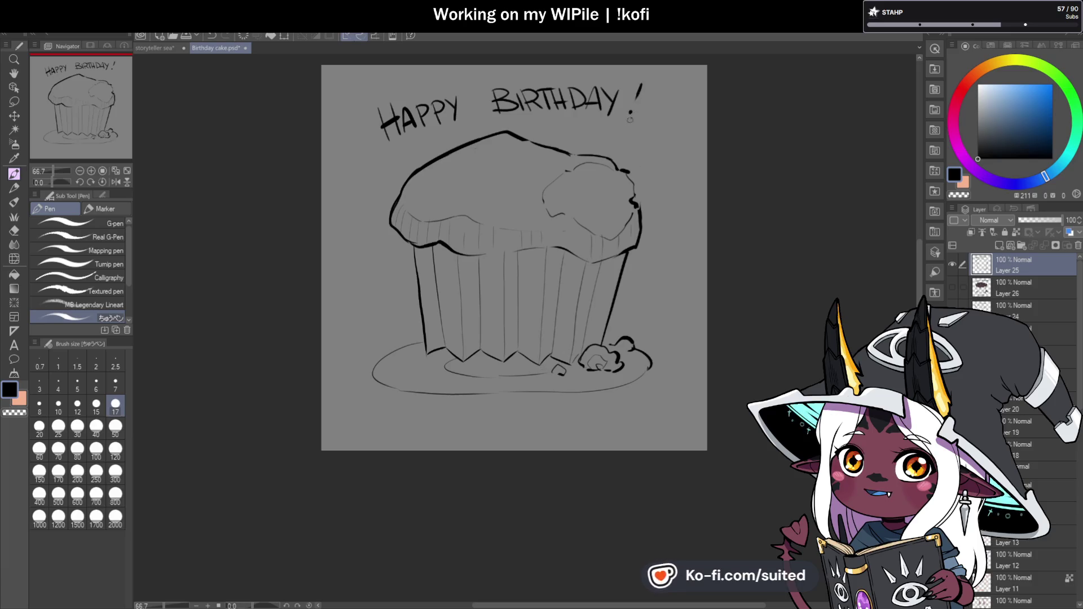
{"action": "left_click_drag", "start_coordinate": [520, 377], "coordinate": [543, 298]}
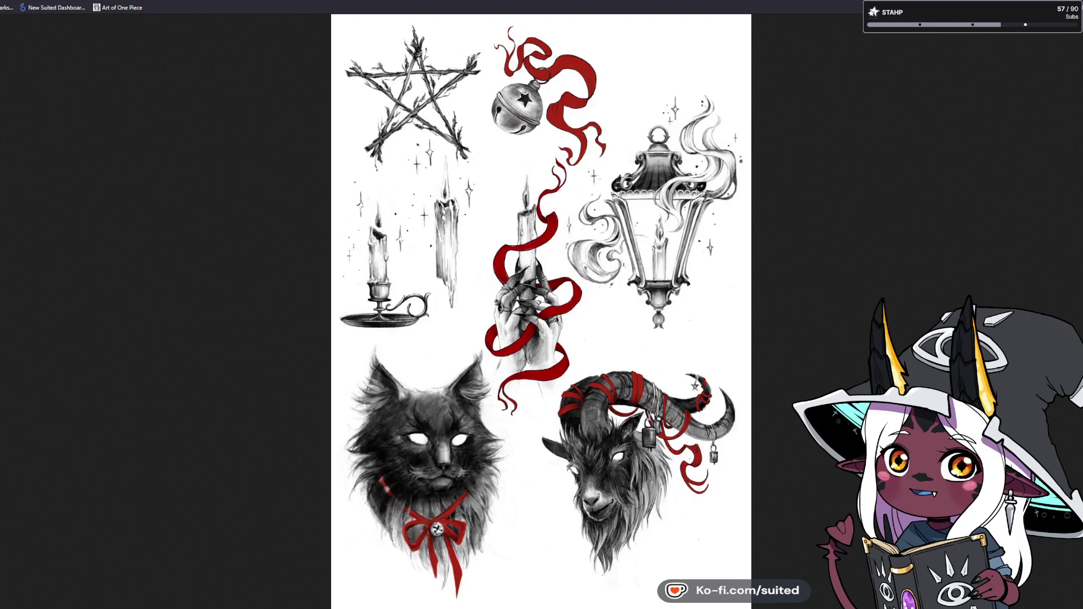
- Close the current image, open the flash sheet full-screen, and zoom into the pentagram and bell
{"action": "key", "text": "Escape"}
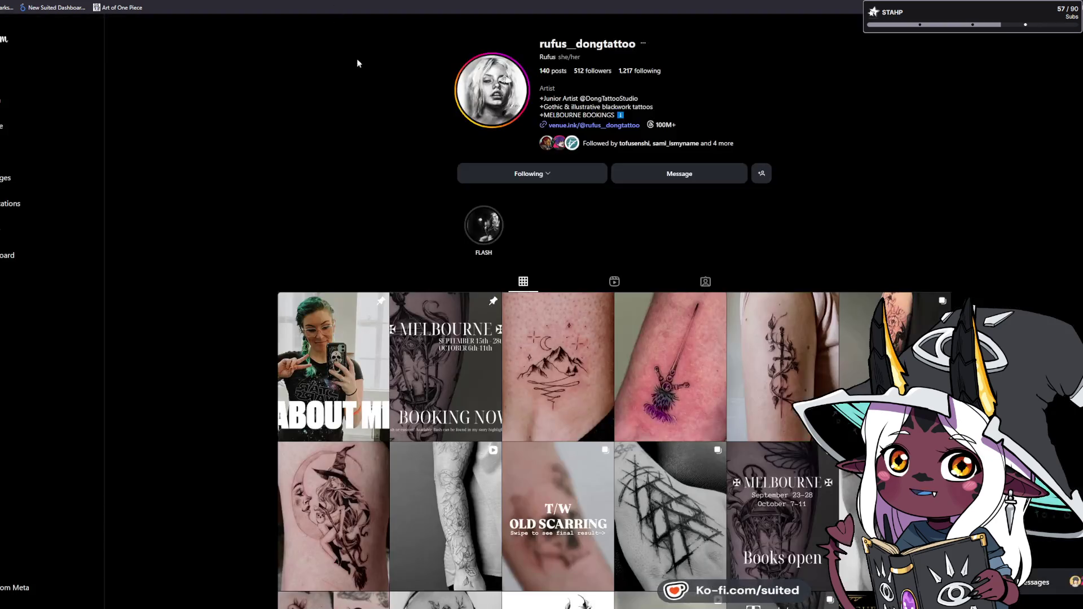
{"action": "left_click", "coordinate": [484, 224]}
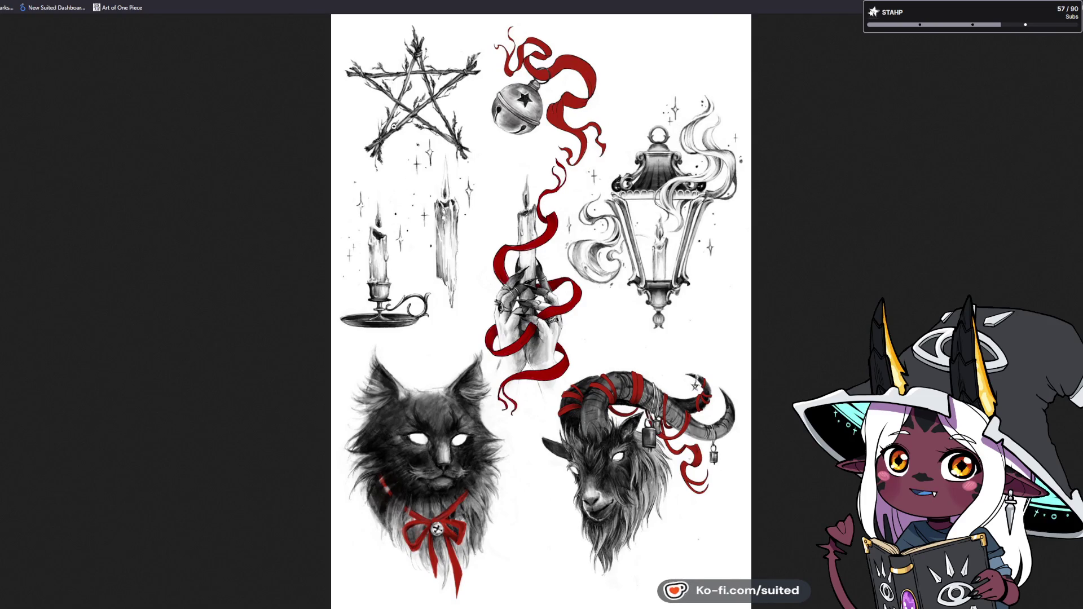
{"action": "left_click", "coordinate": [402, 153]}
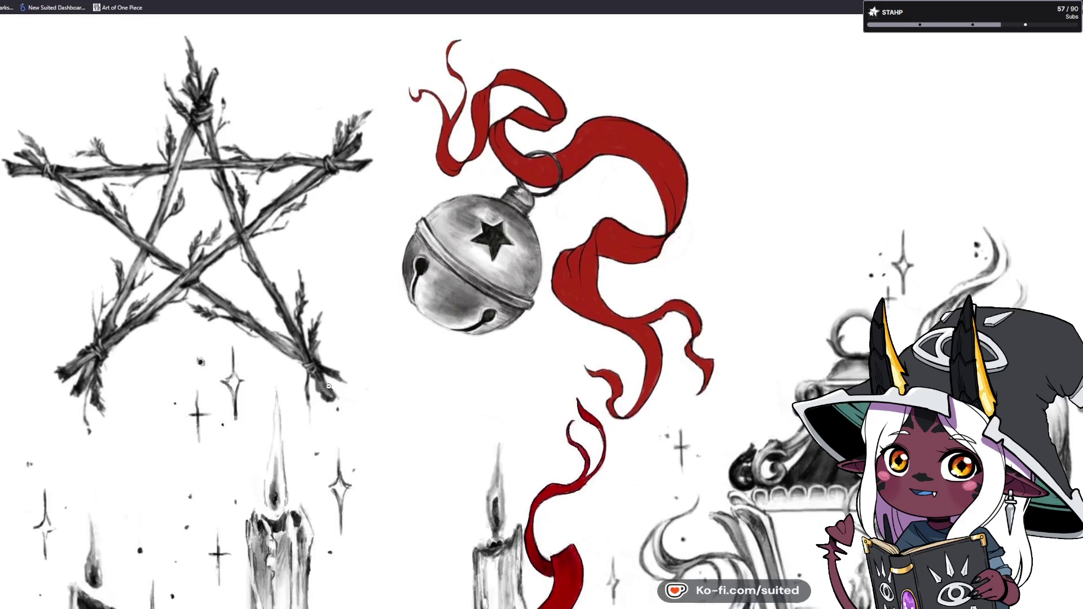
- Scroll the zoomed flash sheet past the candles and lantern to the cat and goat heads
{"action": "scroll", "coordinate": [330, 374], "scroll_direction": "down", "scroll_amount": 5}
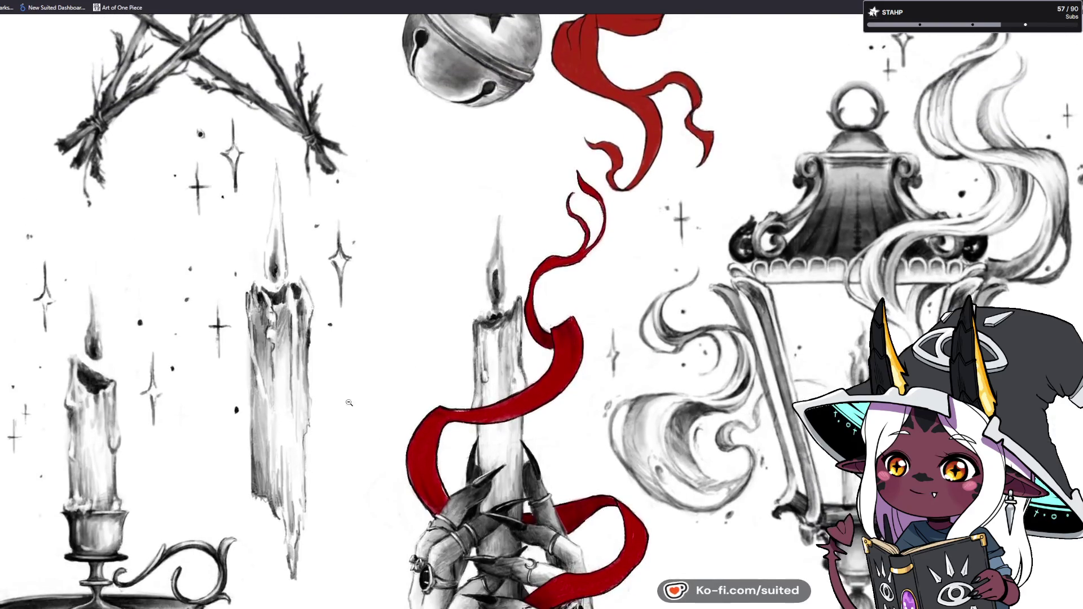
{"action": "scroll", "coordinate": [646, 426], "scroll_direction": "down", "scroll_amount": 3}
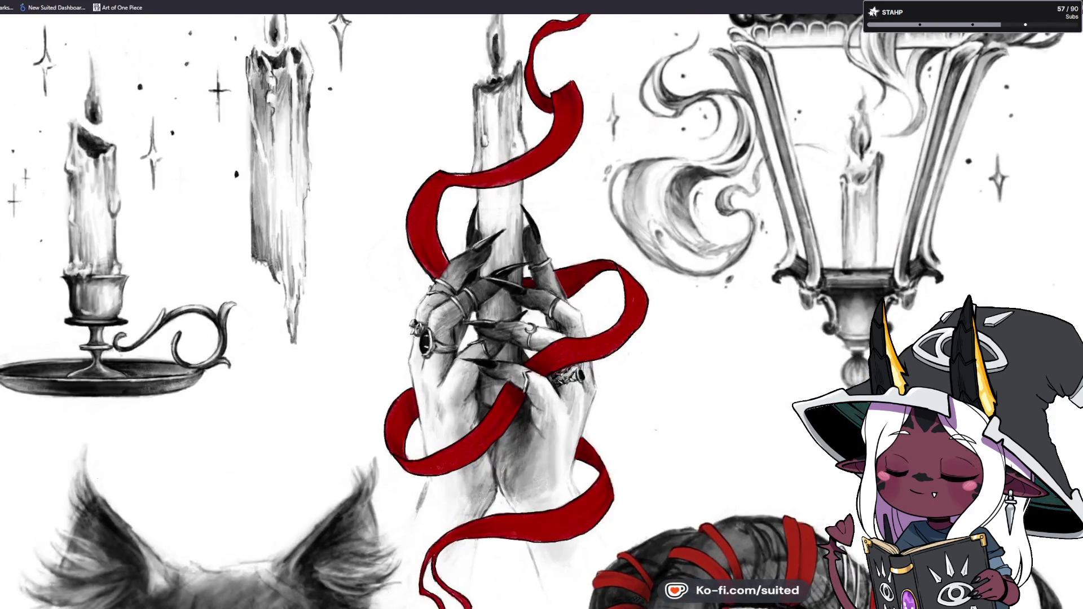
{"action": "scroll", "coordinate": [1023, 296], "scroll_direction": "up", "scroll_amount": 3}
{"action": "scroll", "coordinate": [541, 312], "scroll_direction": "up", "scroll_amount": 1}
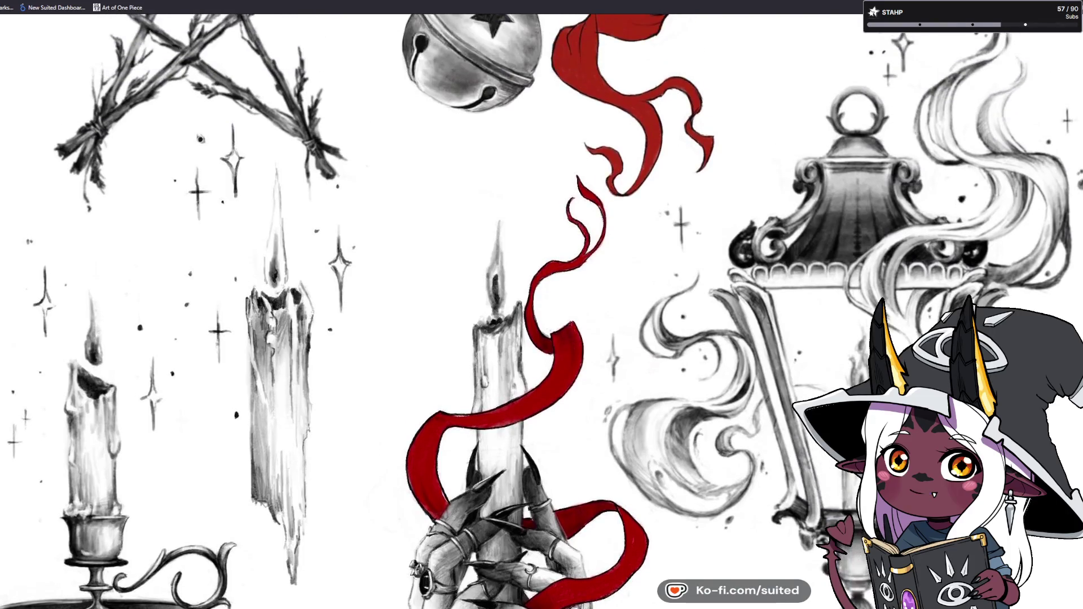
{"action": "scroll", "coordinate": [397, 573], "scroll_direction": "down", "scroll_amount": 10}
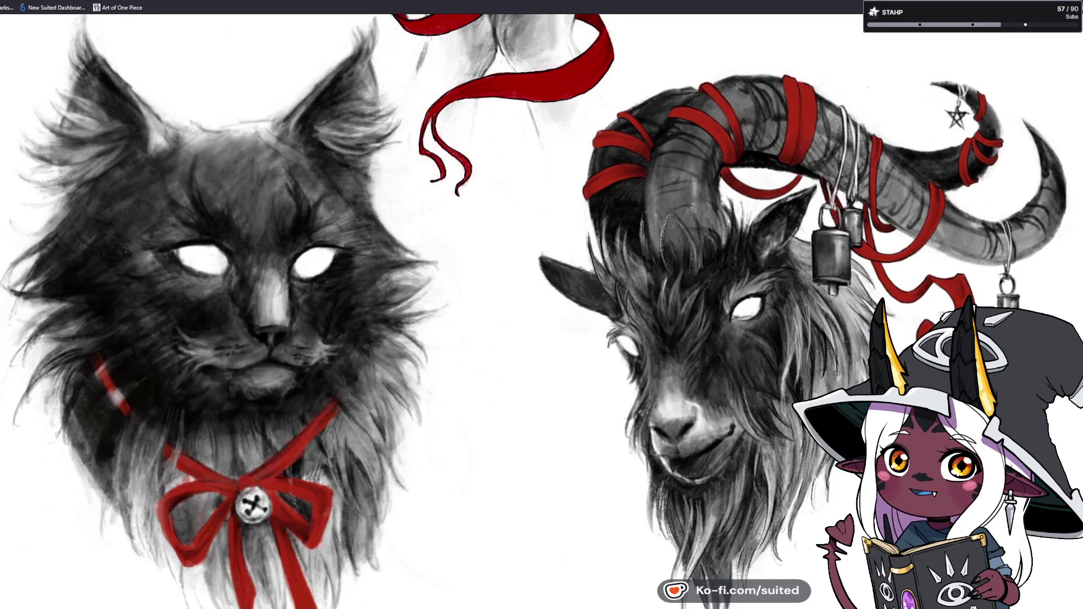
- Browse the zoomed flash sheet, then zoom back out to show the whole page
{"action": "scroll", "coordinate": [437, 405], "scroll_direction": "down", "scroll_amount": 4}
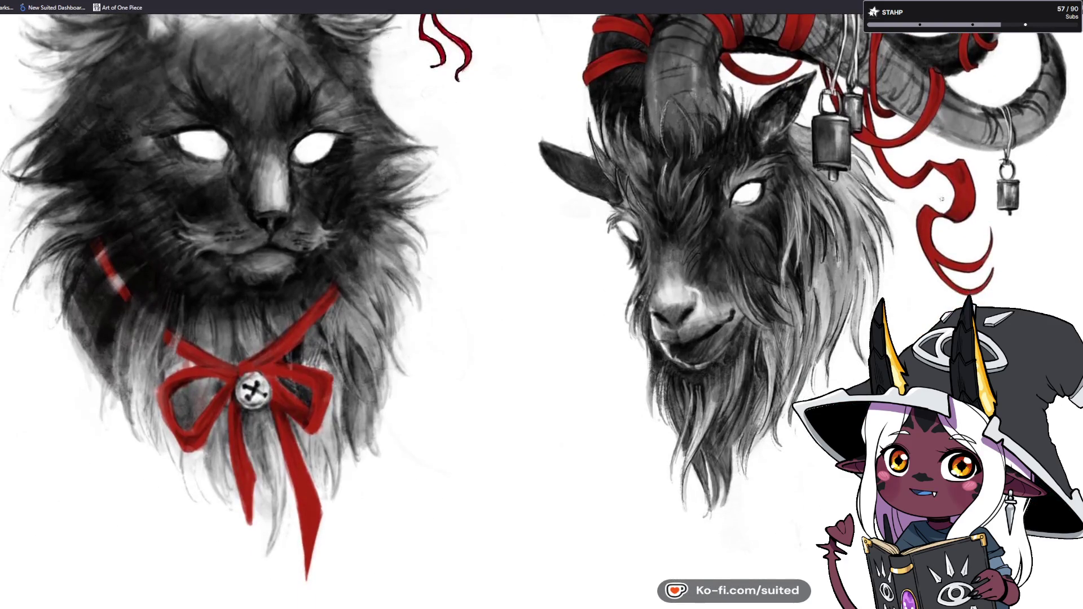
{"action": "scroll", "coordinate": [535, 311], "scroll_direction": "up", "scroll_amount": 4}
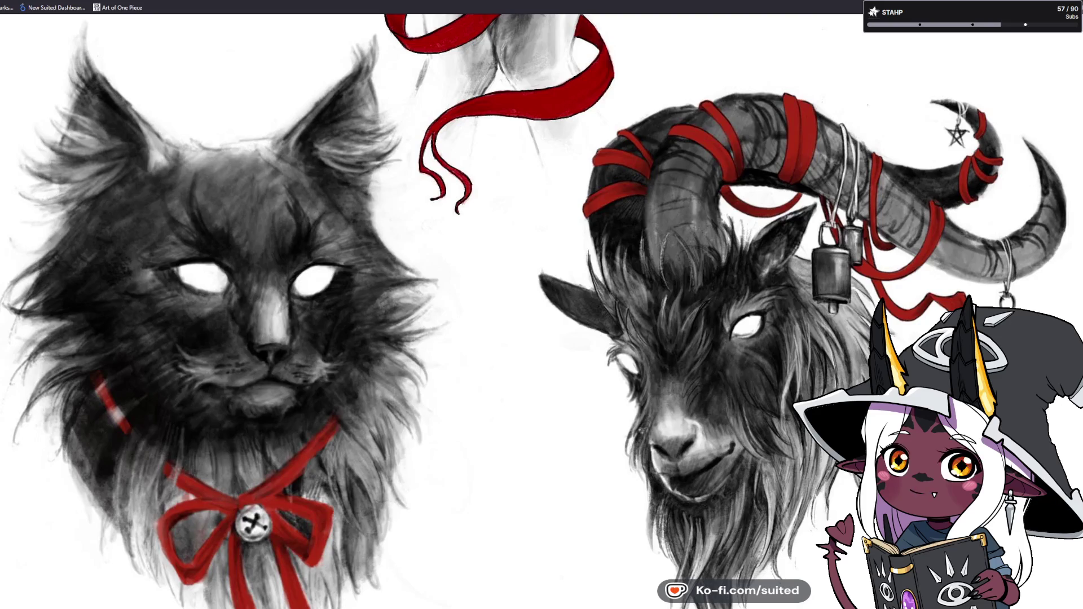
{"action": "scroll", "coordinate": [535, 312], "scroll_direction": "up", "scroll_amount": 1}
{"action": "scroll", "coordinate": [535, 311], "scroll_direction": "up", "scroll_amount": 10}
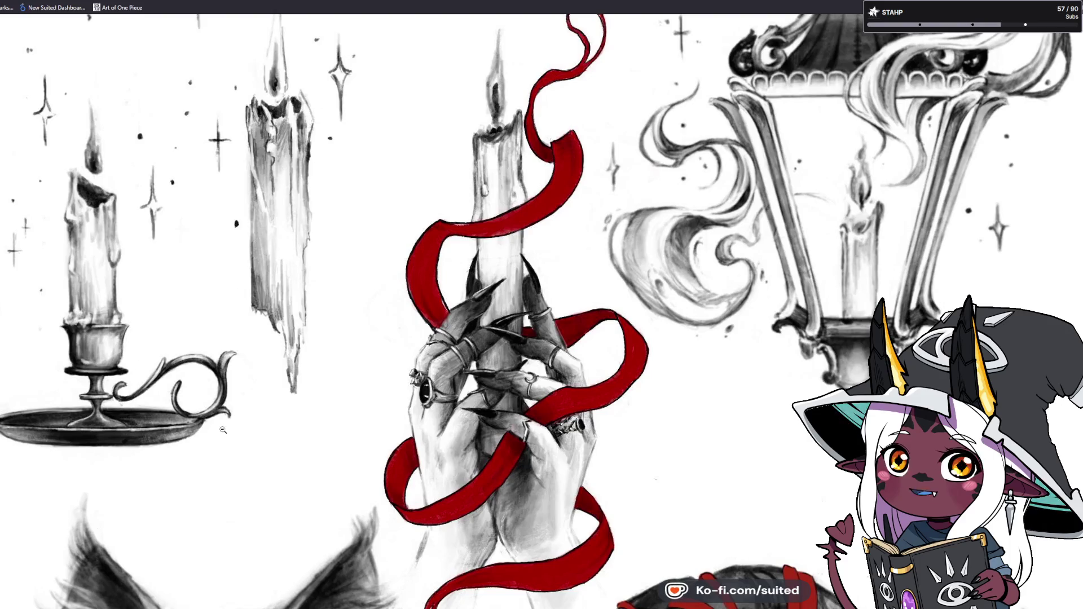
{"action": "scroll", "coordinate": [337, 409], "scroll_direction": "up", "scroll_amount": 5}
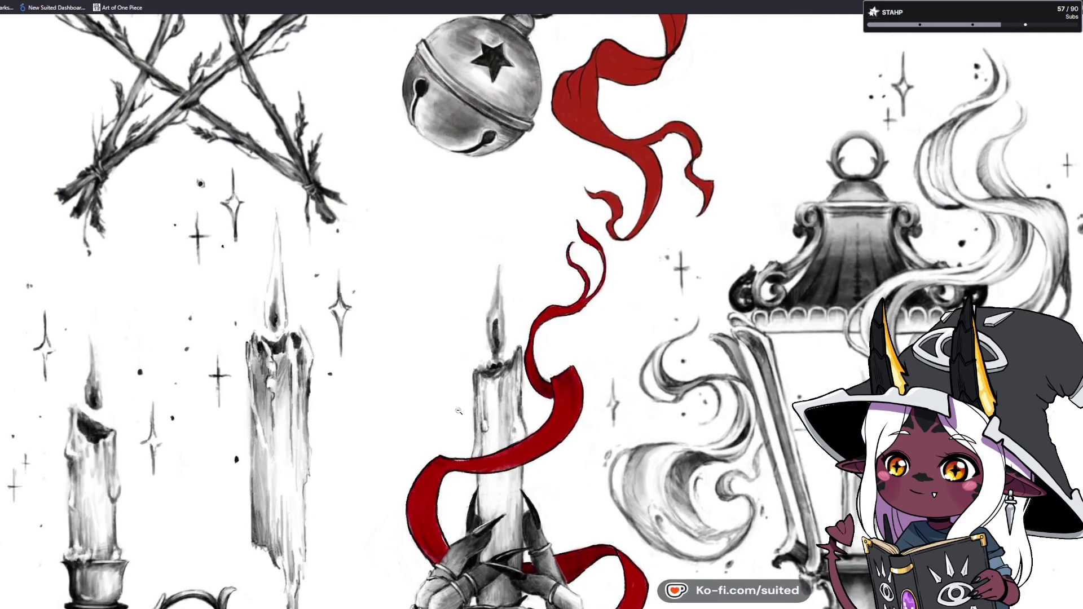
{"action": "scroll", "coordinate": [837, 187], "scroll_direction": "down", "scroll_amount": 4}
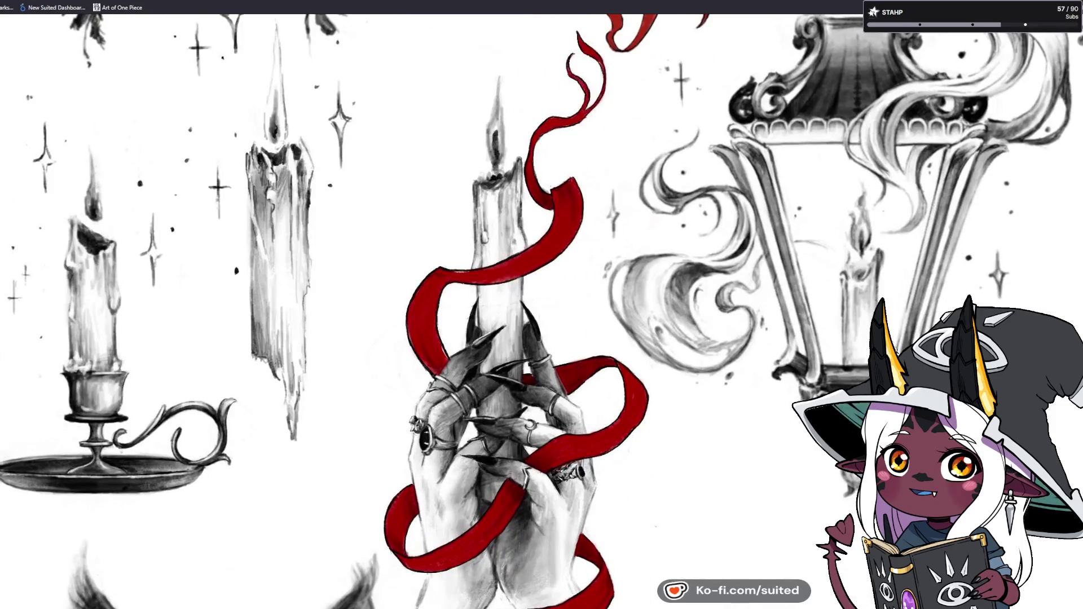
{"action": "scroll", "coordinate": [837, 188], "scroll_direction": "up", "scroll_amount": 9}
{"action": "scroll", "coordinate": [542, 312], "scroll_direction": "up", "scroll_amount": 1}
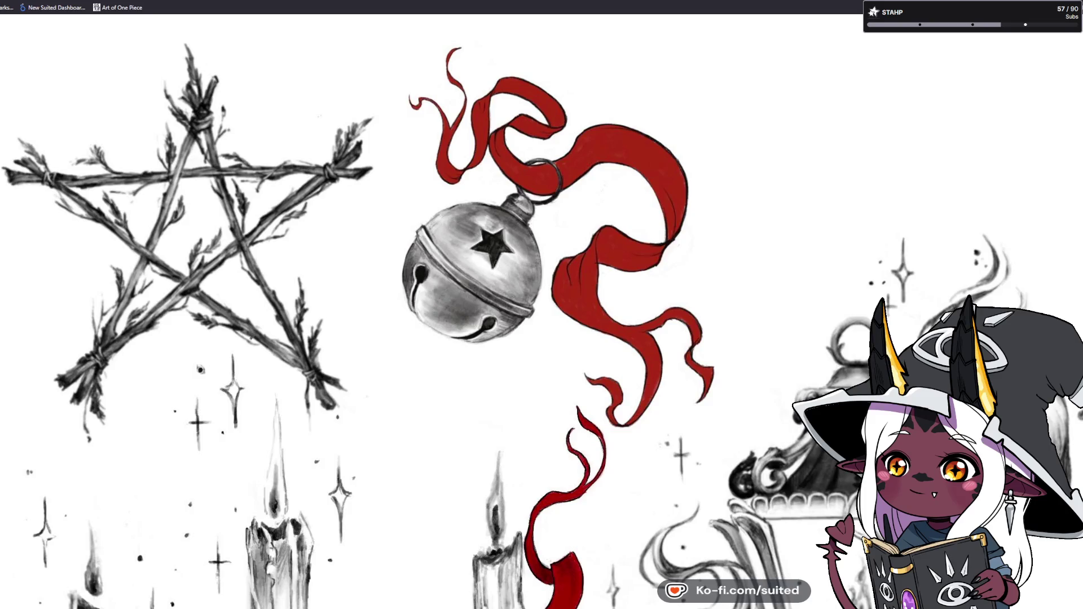
{"action": "left_click", "coordinate": [552, 344]}
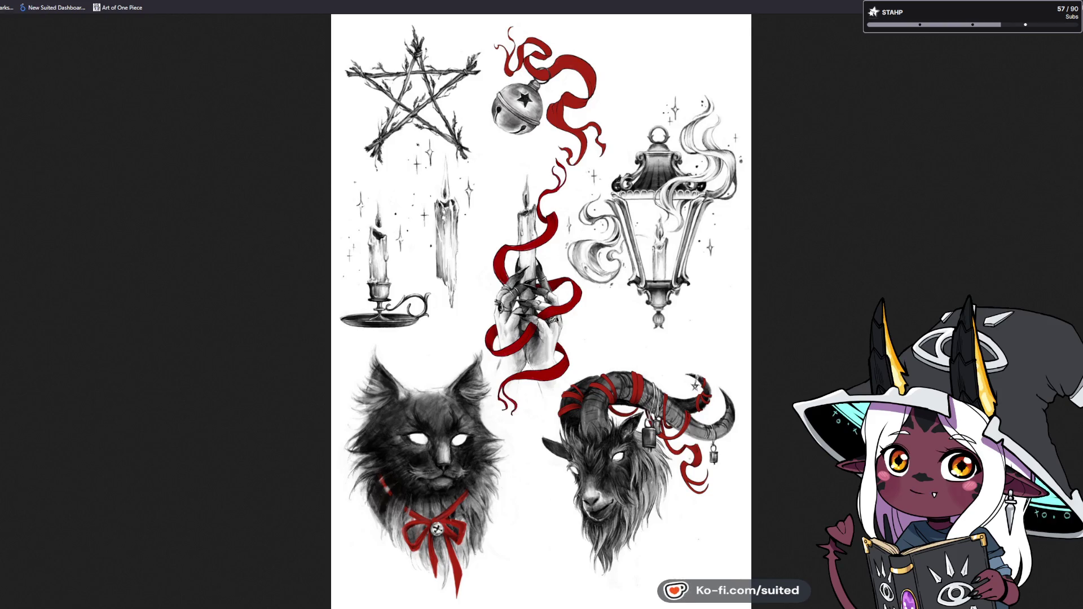
- Leave the flash sheet image for the artist's profile and scroll slightly down the post grid
{"action": "key", "text": "ctrl+w"}
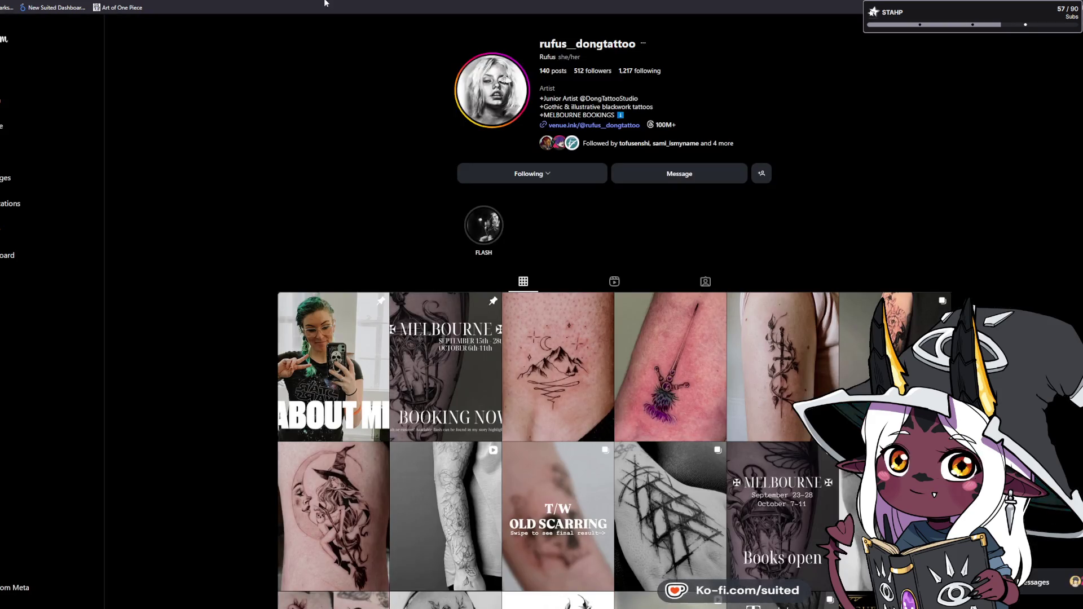
{"action": "key", "text": "ctrl+l"}
{"action": "key", "text": "Escape"}
{"action": "key", "text": "ctrl+Tab"}
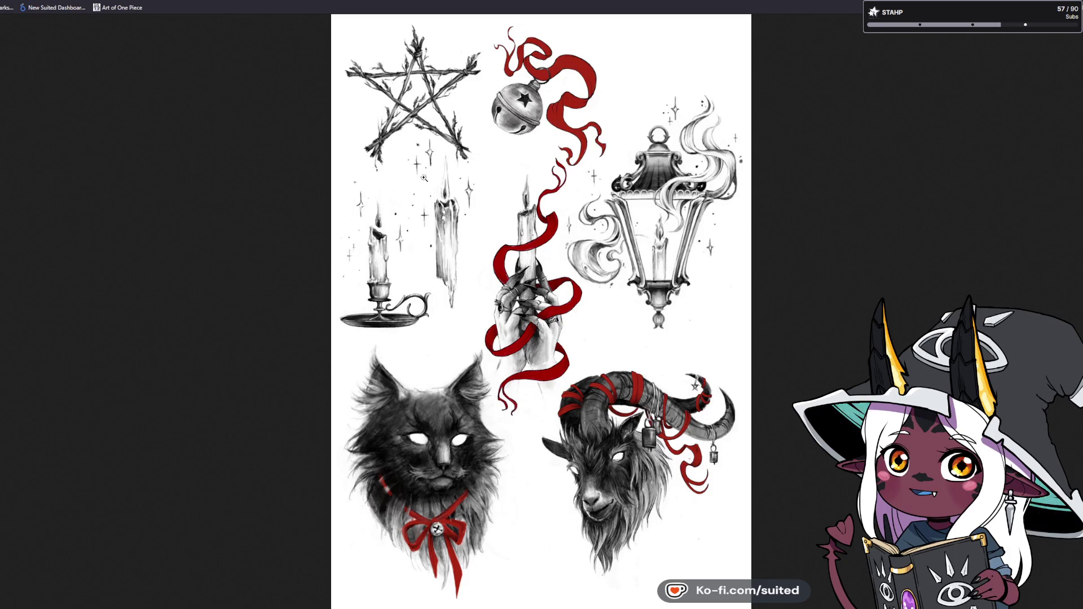
{"action": "key", "text": "ctrl+shift+Tab"}
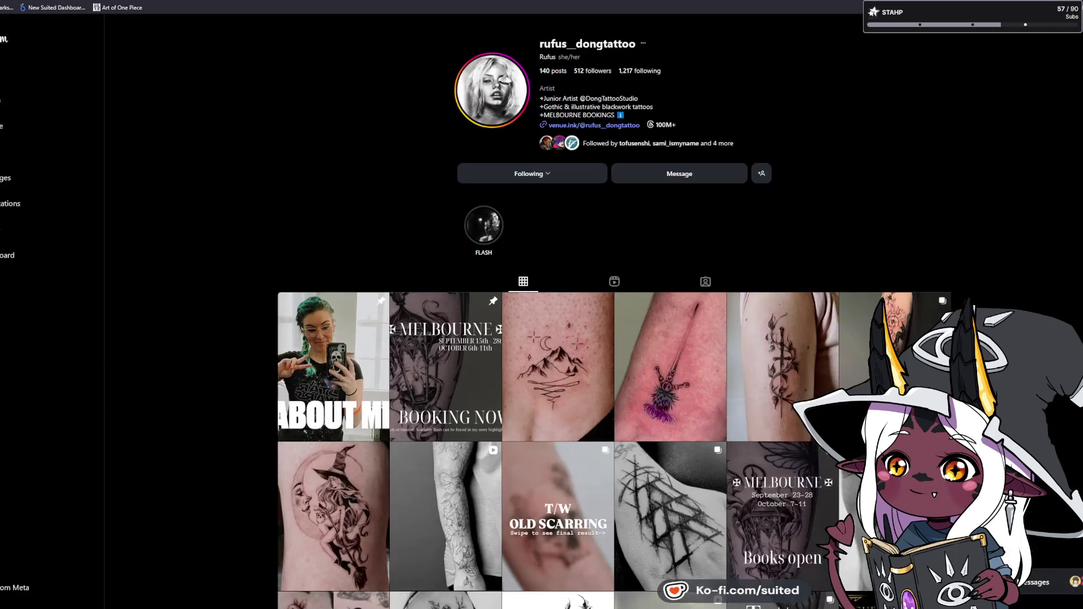
{"action": "scroll", "coordinate": [1020, 235], "scroll_direction": "down", "scroll_amount": 1}
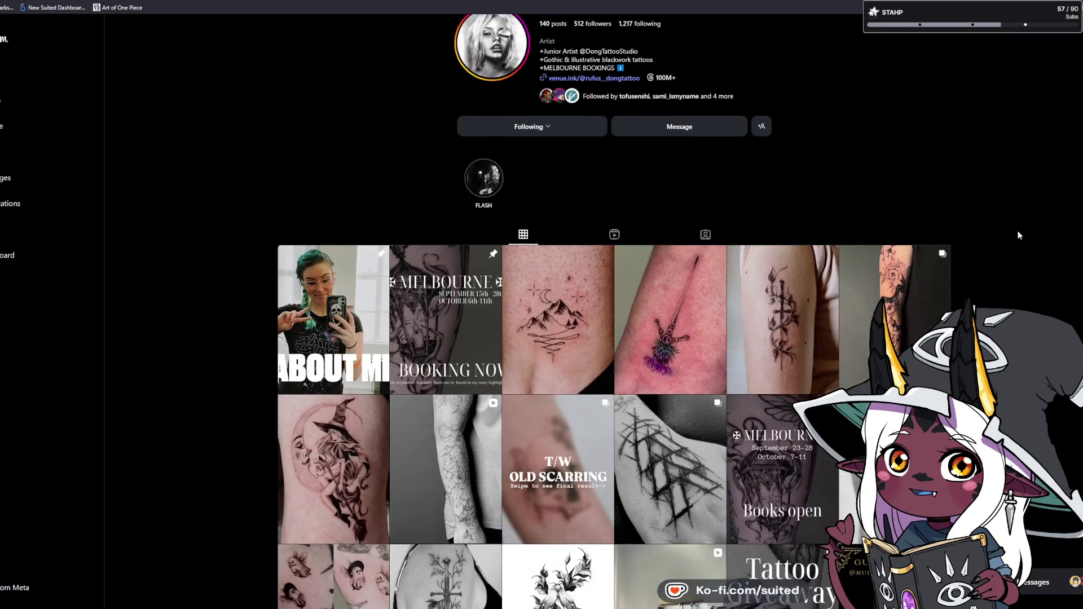
- Open the mountain-and-moon tattoo post, like it, and advance to the thistle tattoo post
{"action": "left_click", "coordinate": [559, 292]}
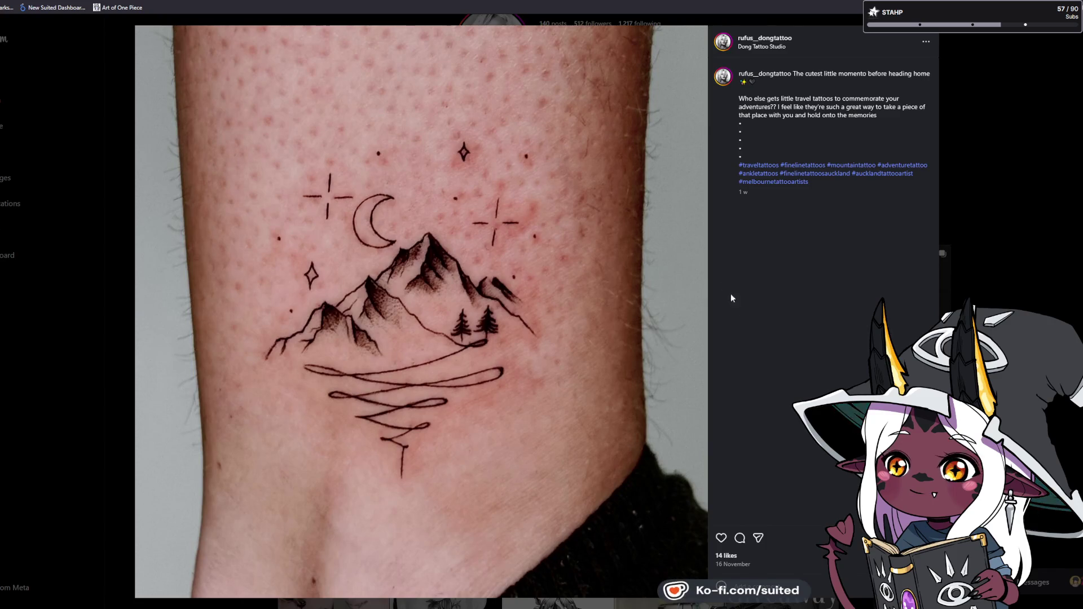
{"action": "left_click", "coordinate": [722, 537]}
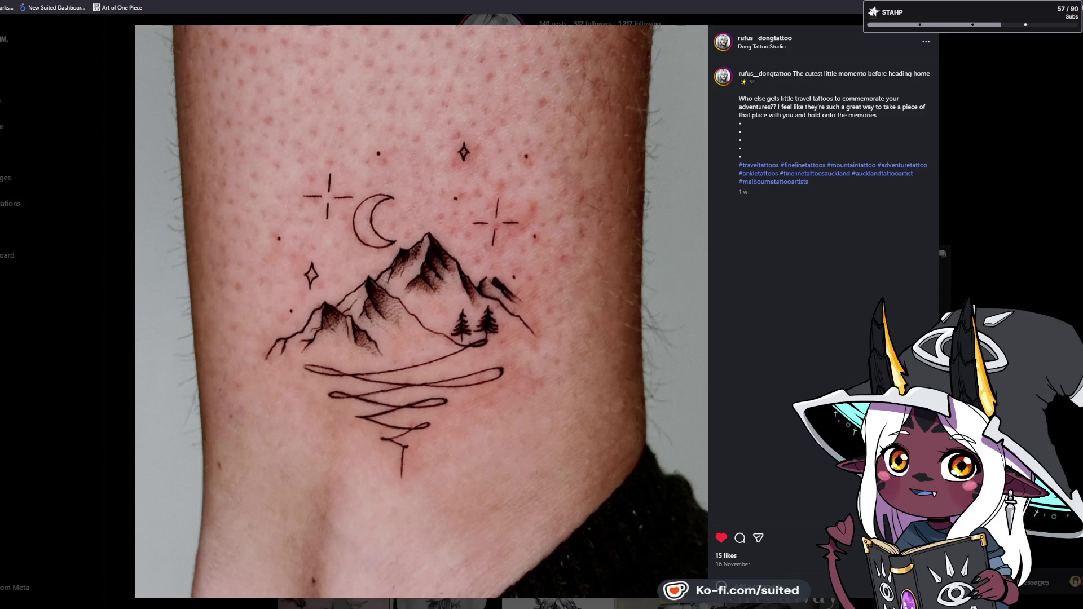
{"action": "key", "text": "Right"}
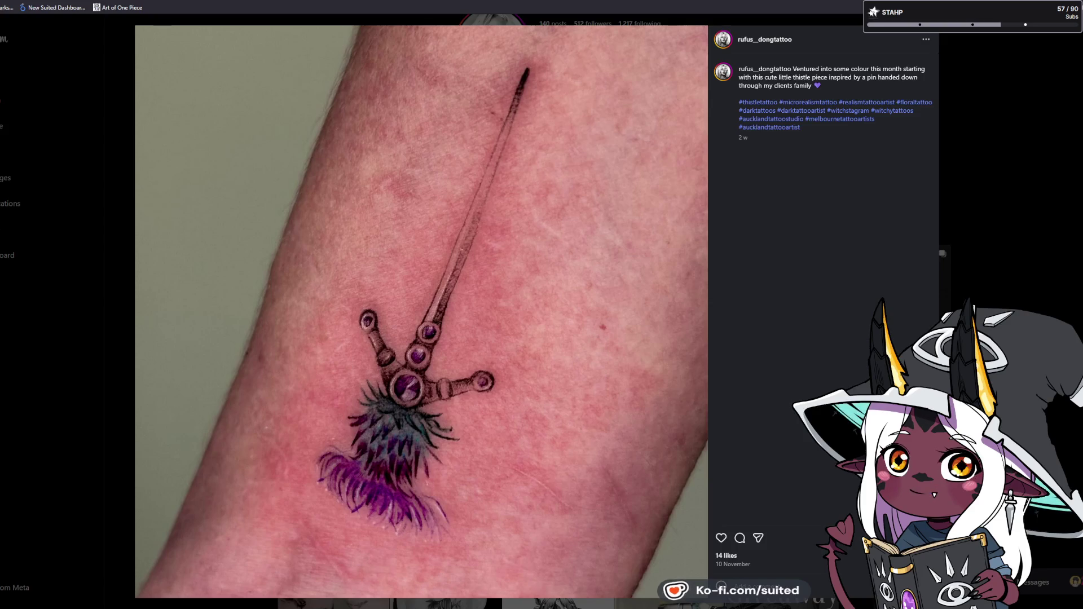
- Advance from the thistle tattoo to the sword-and-vine tattoo post
{"action": "key", "text": "Right"}
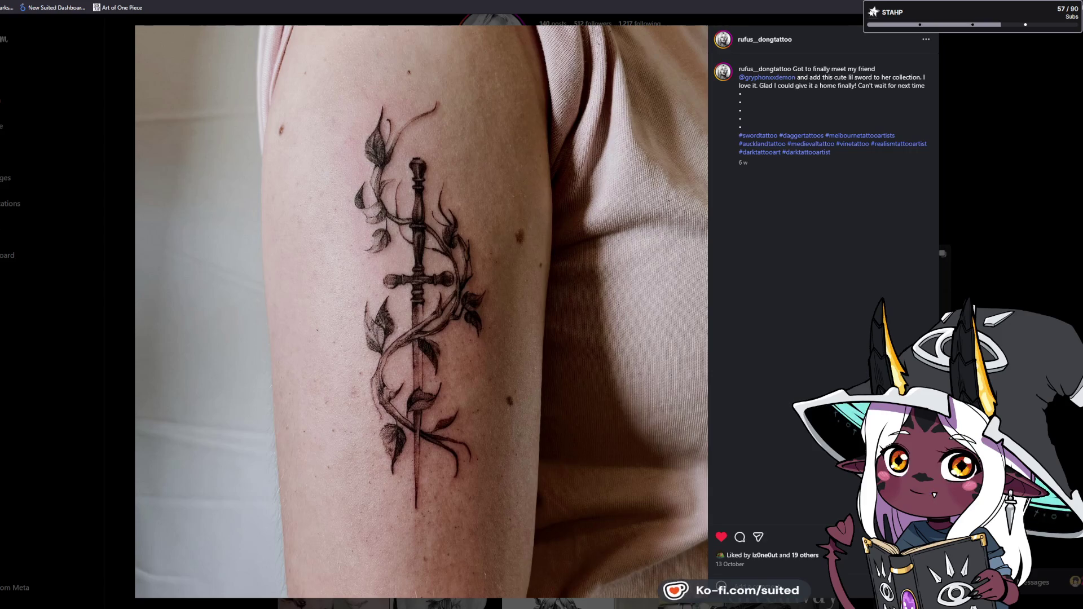
- Like the floral snake sleeve post from its second photo, then advance past the witch-on-moon post to the sleeve reel
{"action": "key", "text": "Right"}
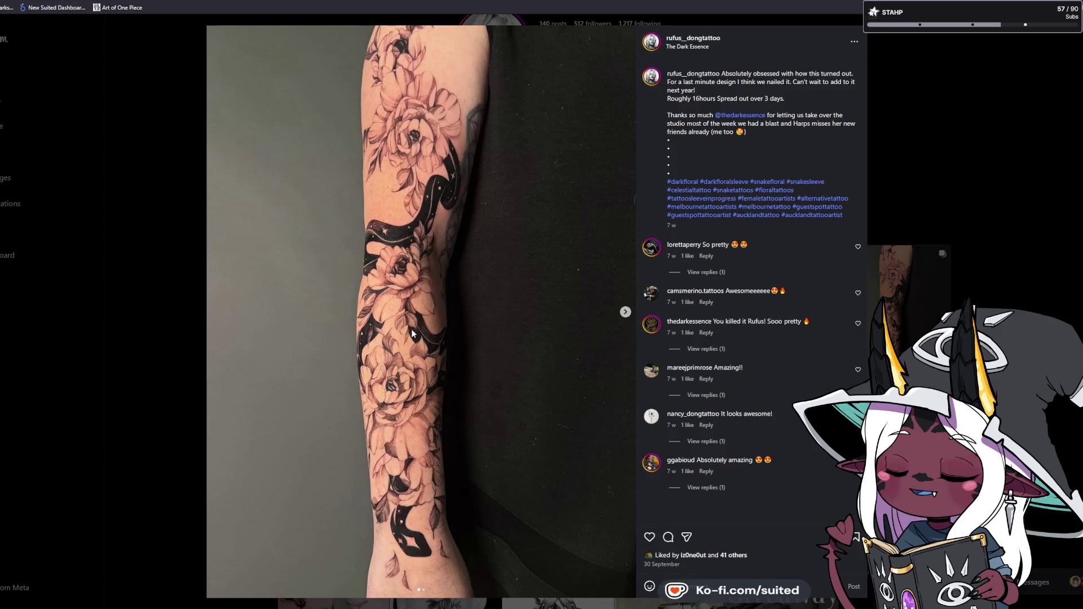
{"action": "left_click", "coordinate": [625, 314]}
{"action": "double_click", "coordinate": [400, 220]}
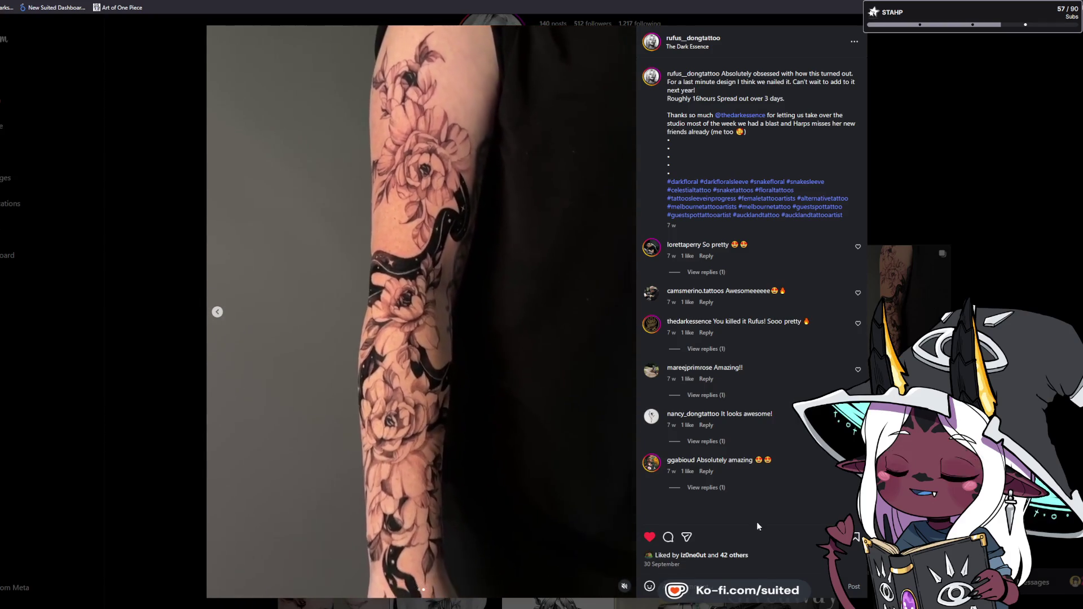
{"action": "key", "text": "Right"}
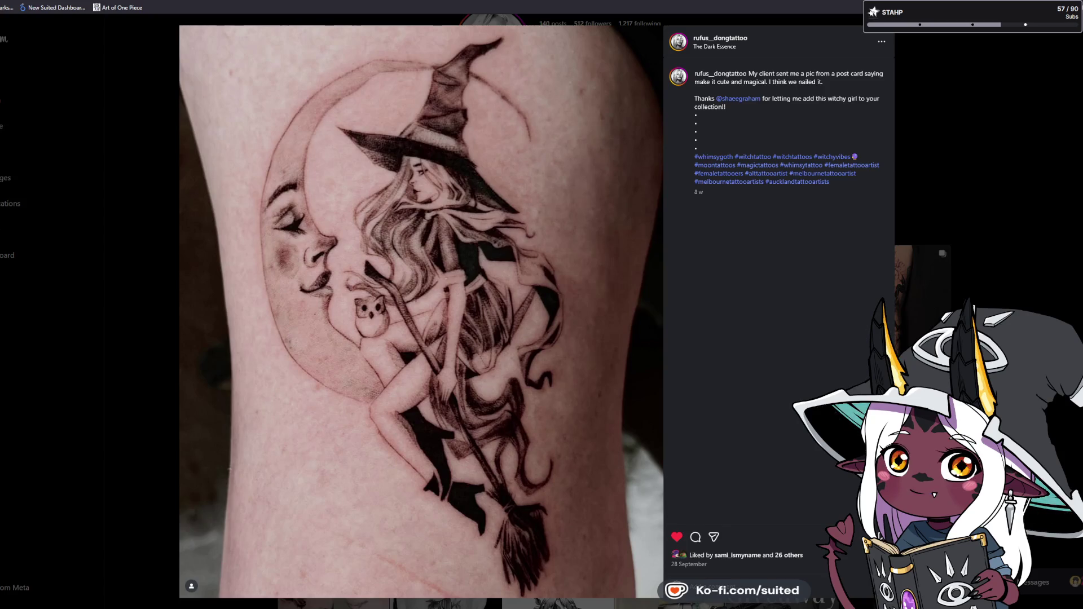
{"action": "key", "text": "Right"}
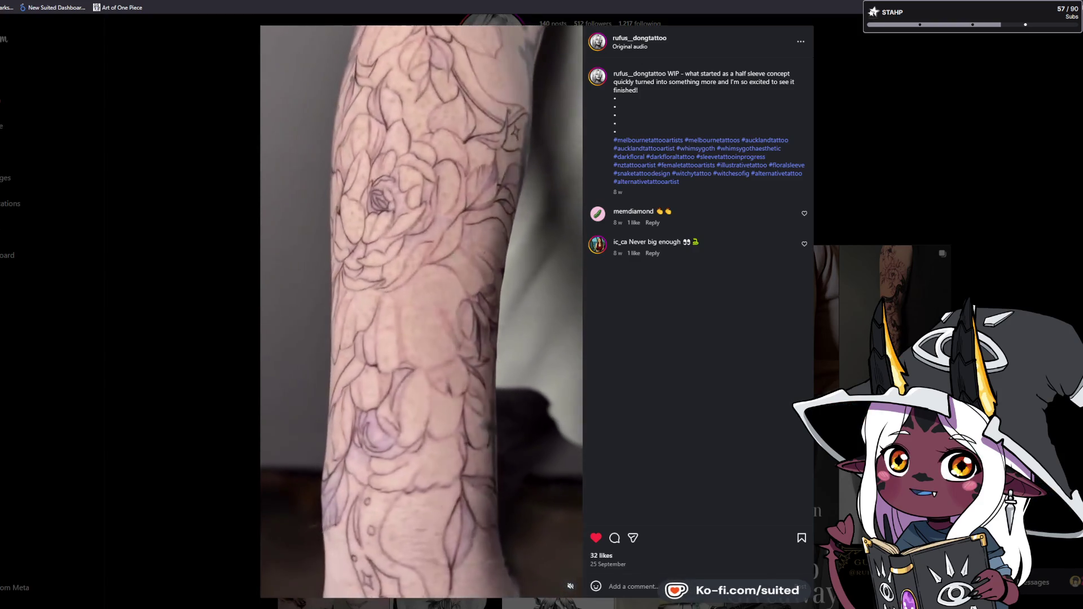
- Close the half-sleeve WIP reel and return to the artist's profile grid
{"action": "left_click", "coordinate": [1055, 290]}
- Open and close the hand tattoo and raven flash sheet posts from the grid
{"action": "scroll", "coordinate": [1014, 225], "scroll_direction": "down", "scroll_amount": 6}
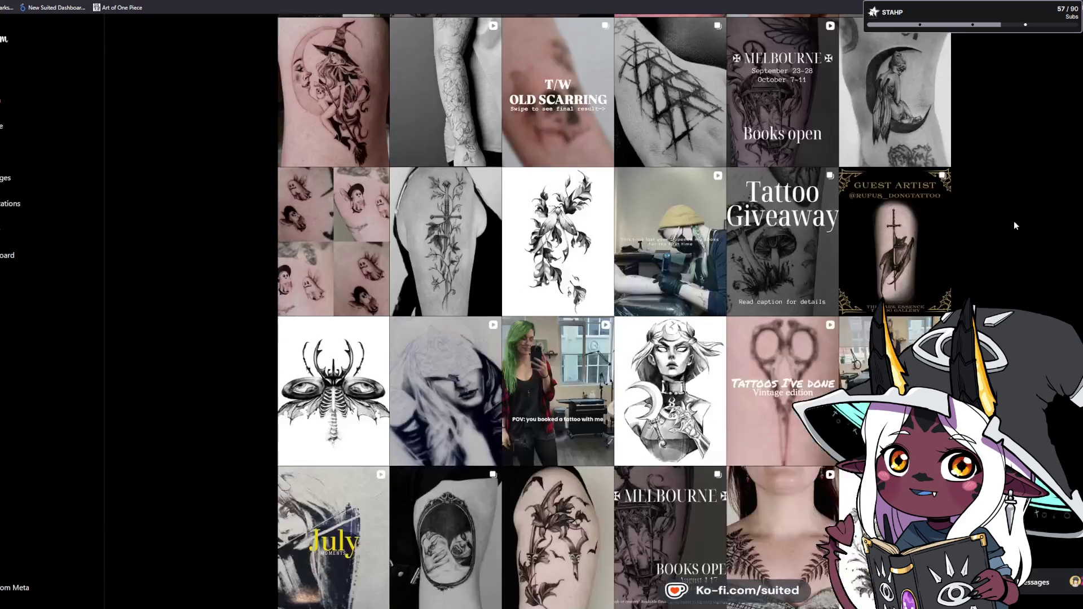
{"action": "left_click", "coordinate": [672, 132]}
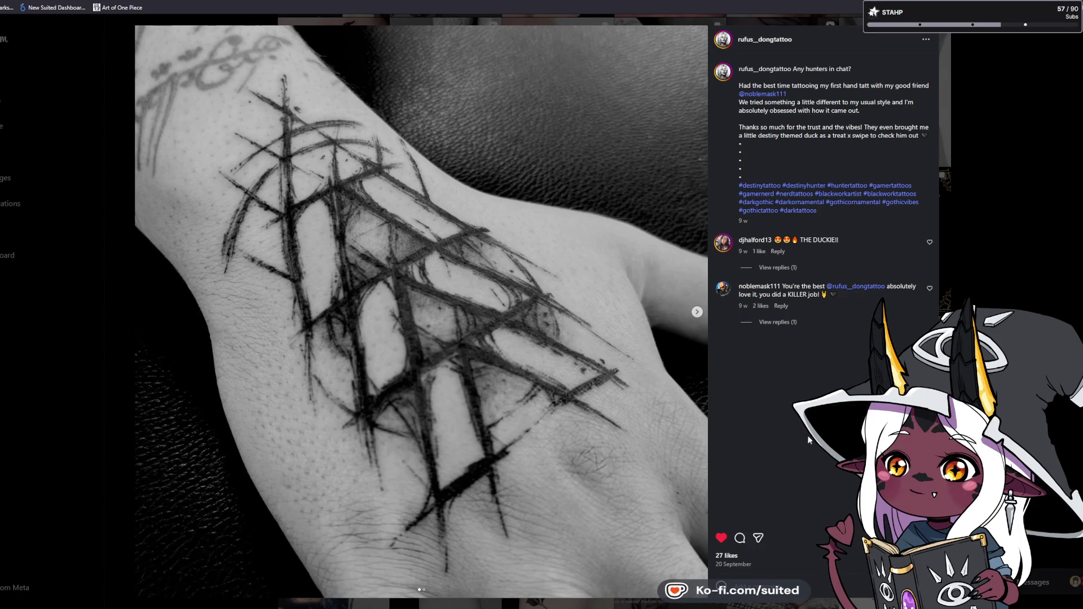
{"action": "left_click", "coordinate": [1001, 194]}
{"action": "scroll", "coordinate": [1004, 196], "scroll_direction": "down", "scroll_amount": 5}
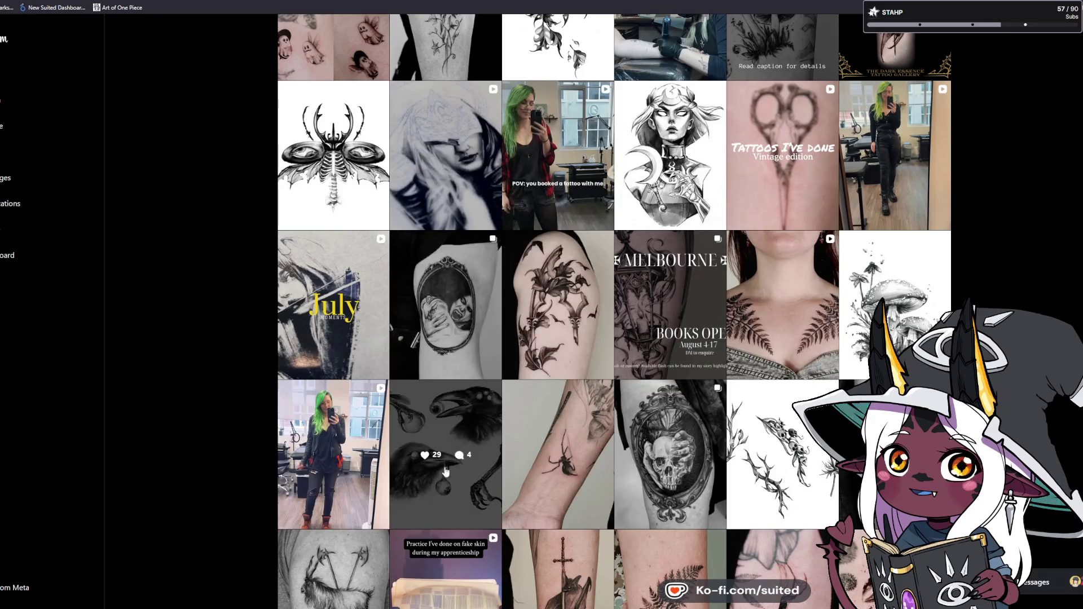
{"action": "left_click", "coordinate": [479, 436]}
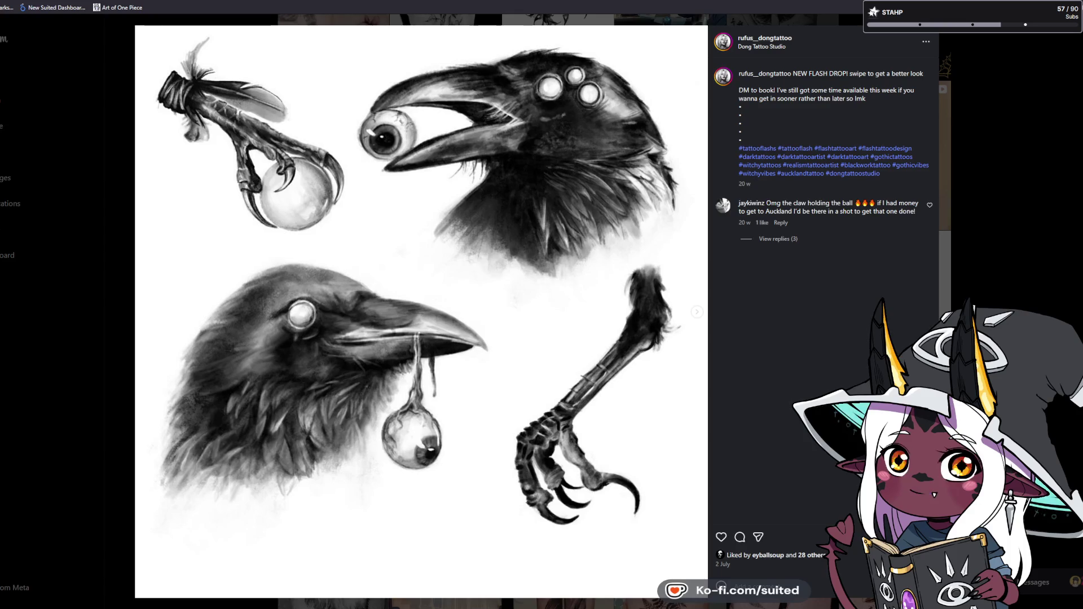
{"action": "left_click", "coordinate": [976, 305]}
{"action": "scroll", "coordinate": [691, 272], "scroll_direction": "up", "scroll_amount": 8}
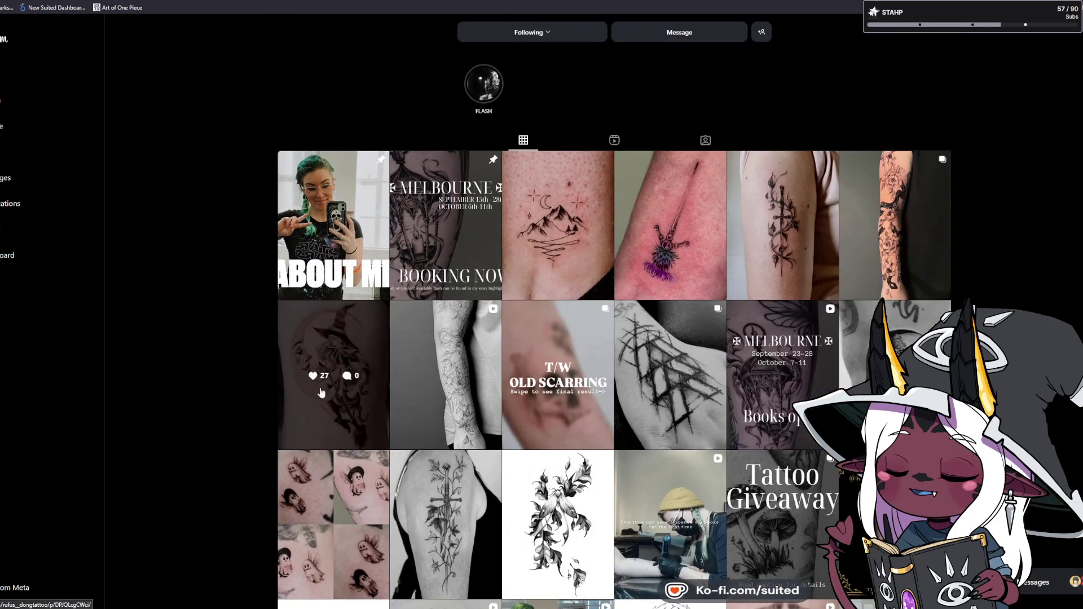
- View the floral snake sleeve post's dreamcatcher video and sleeve photo, then close it
{"action": "left_click", "coordinate": [923, 271]}
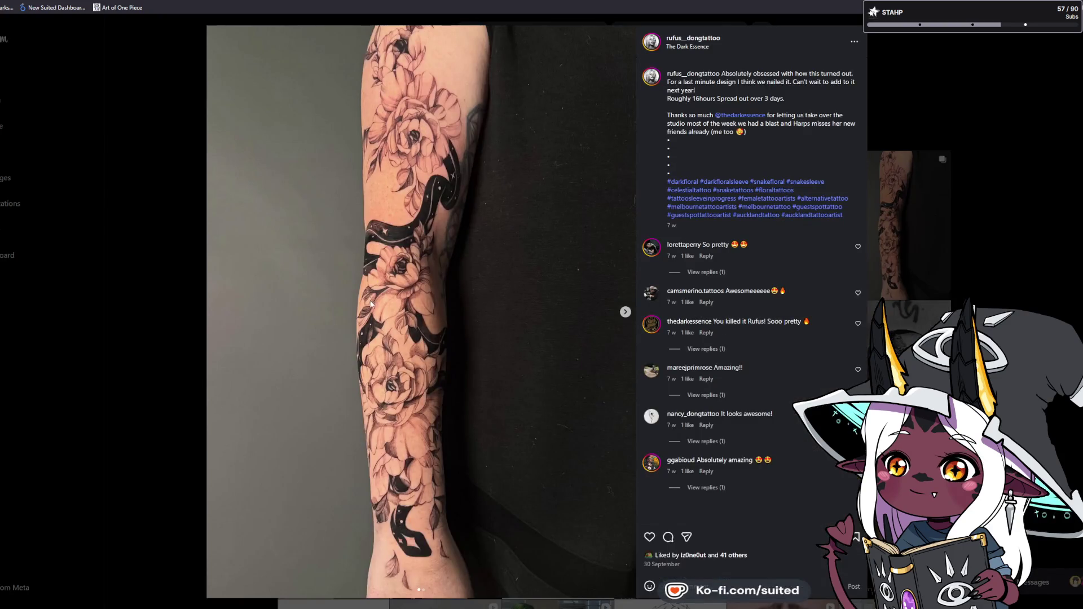
{"action": "left_click", "coordinate": [626, 312]}
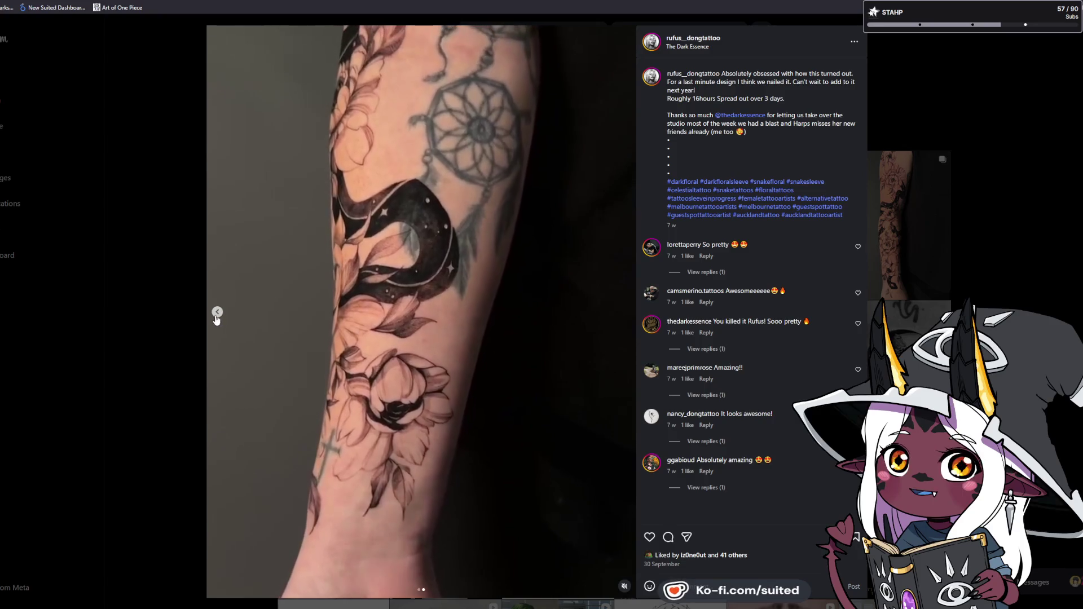
{"action": "left_click", "coordinate": [217, 312]}
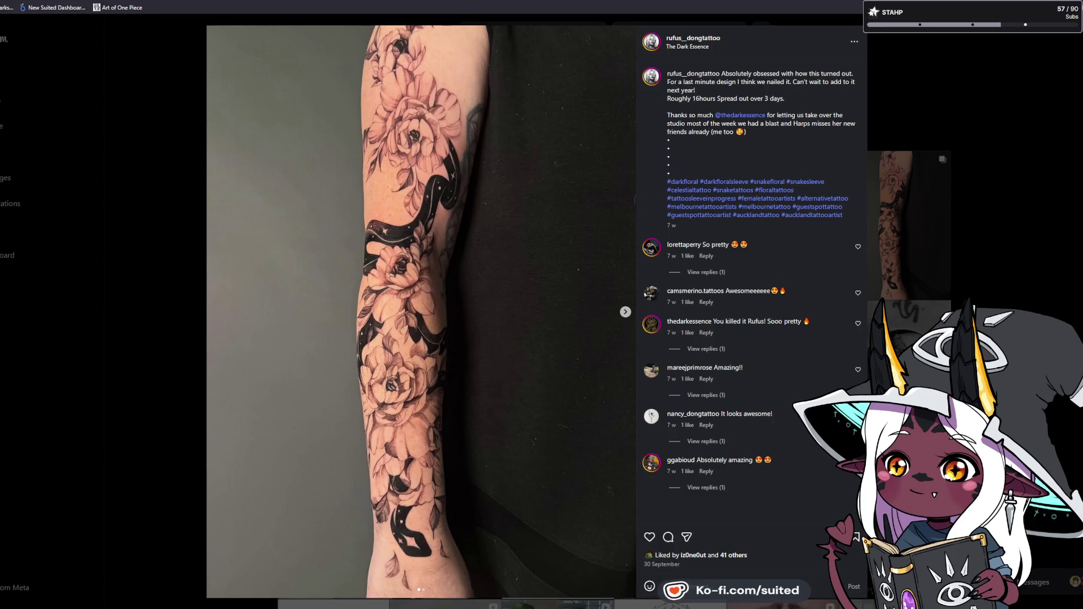
{"action": "left_click", "coordinate": [1003, 220]}
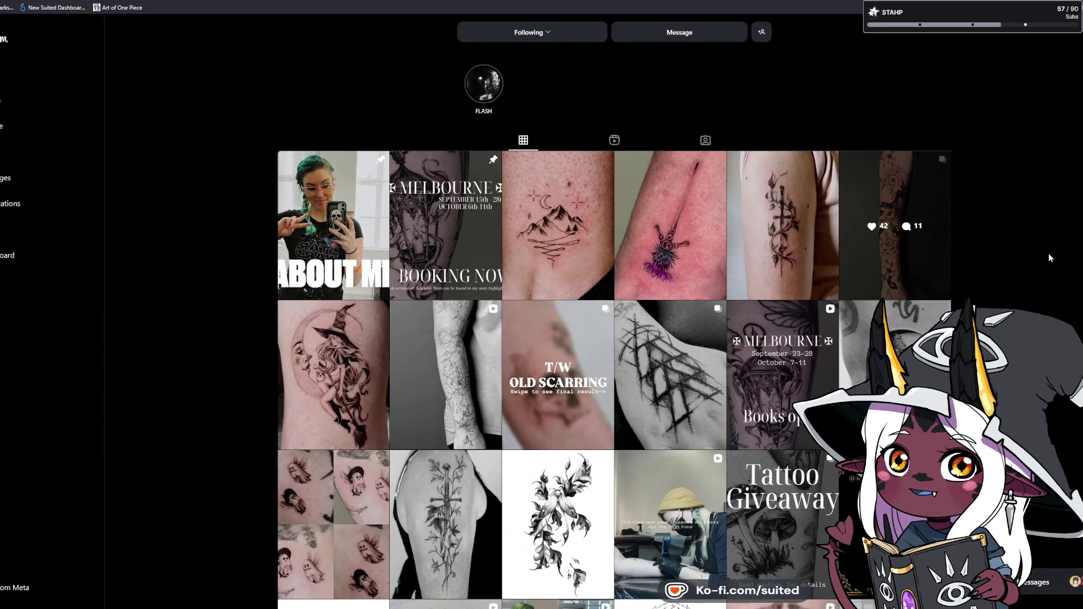
- Scroll down the artist's Instagram grid to reach older posts such as the goat-and-axes tattoo
{"action": "scroll", "coordinate": [1019, 214], "scroll_direction": "down", "scroll_amount": 1}
{"action": "scroll", "coordinate": [1019, 213], "scroll_direction": "down", "scroll_amount": 10}
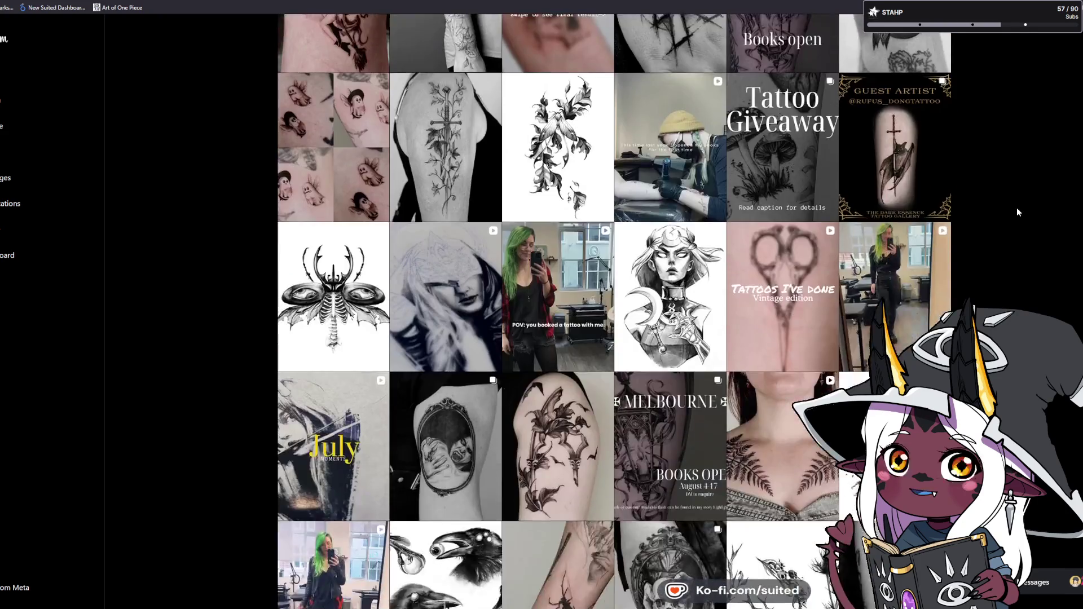
{"action": "scroll", "coordinate": [1019, 212], "scroll_direction": "down", "scroll_amount": 2}
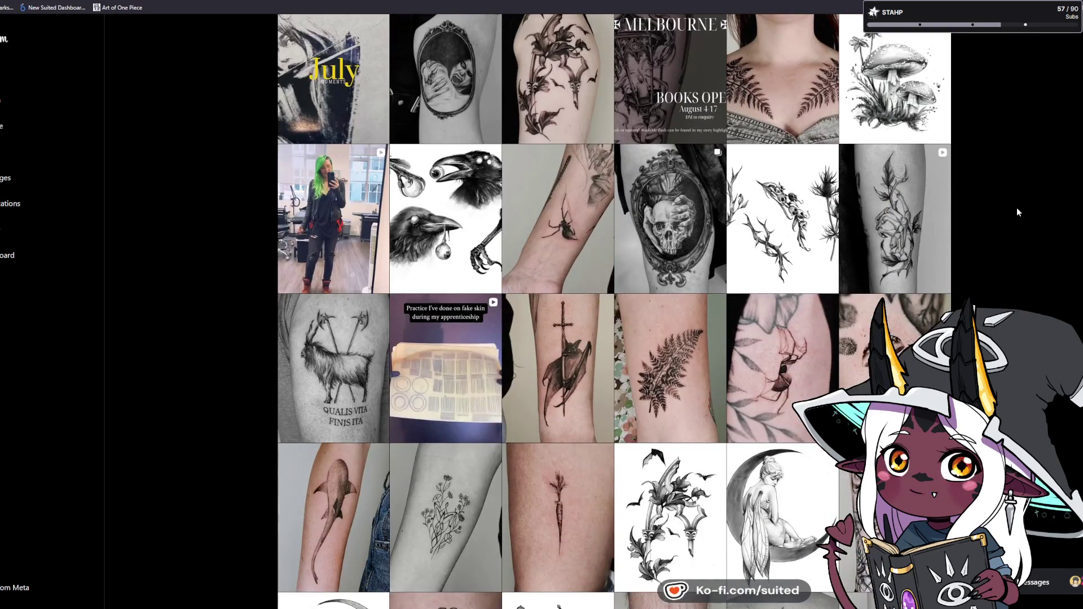
{"action": "scroll", "coordinate": [1018, 212], "scroll_direction": "down", "scroll_amount": 4}
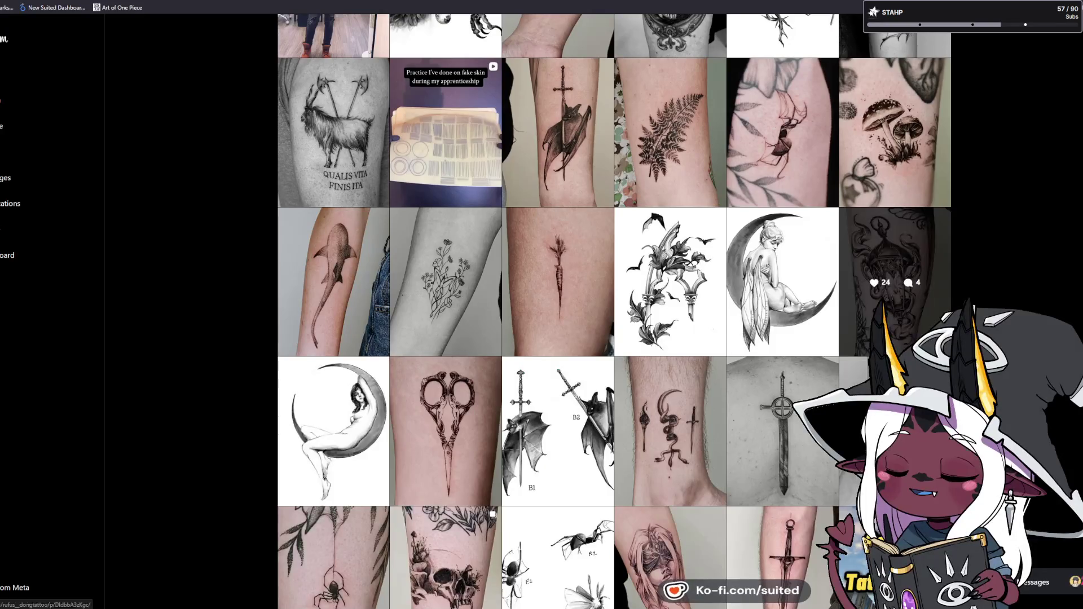
- Browse the gothic lantern tattoo post, then close Birthday cake.psd to return to the snowman sketch
{"action": "left_click", "coordinate": [926, 294]}
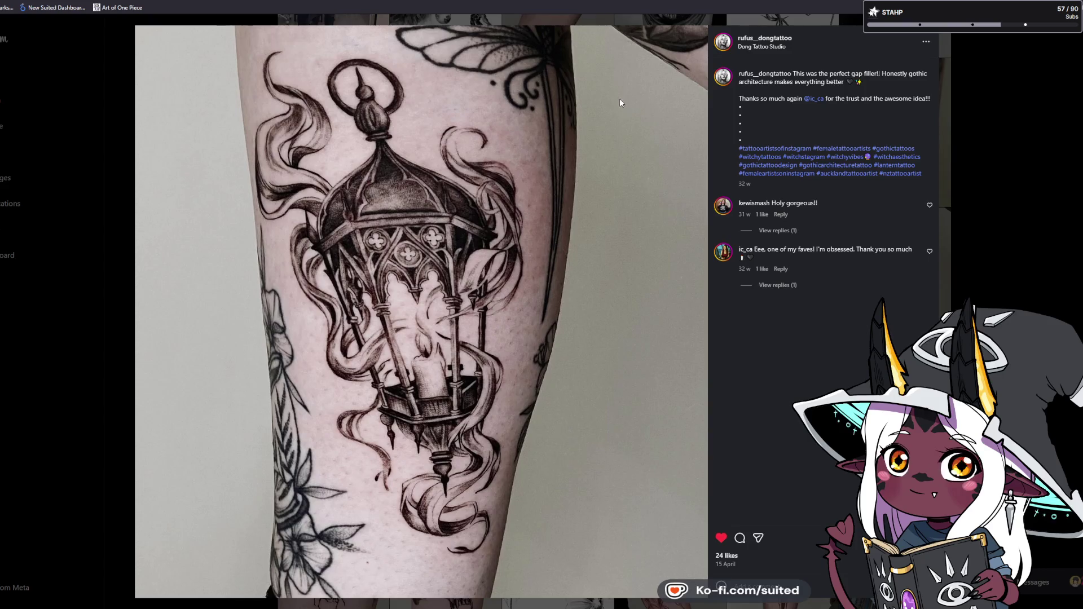
{"action": "key", "text": "ctrl+Tab"}
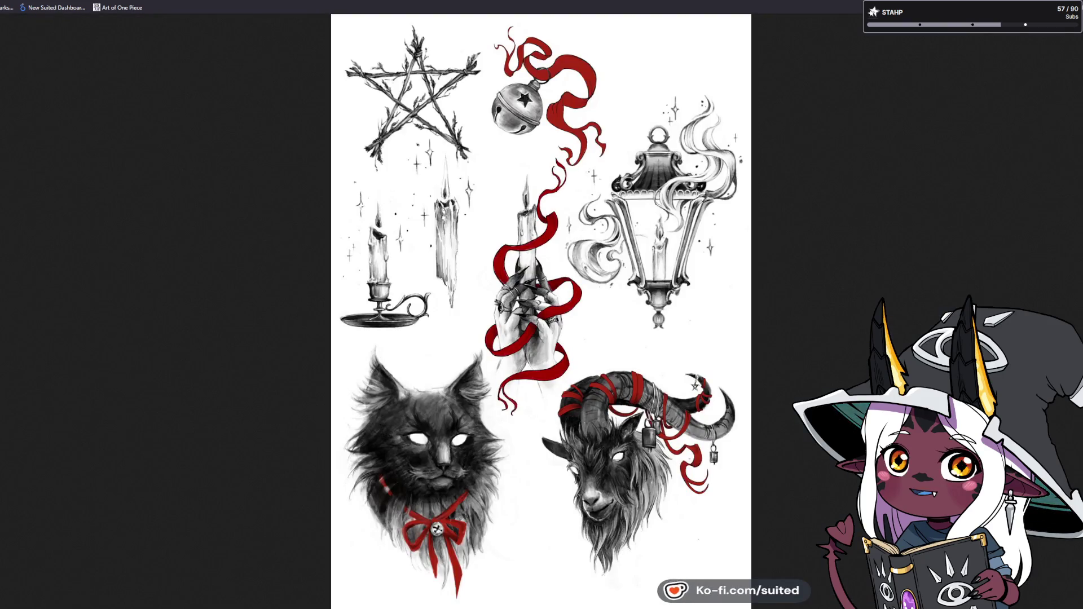
{"action": "key", "text": "ctrl+shift+Tab"}
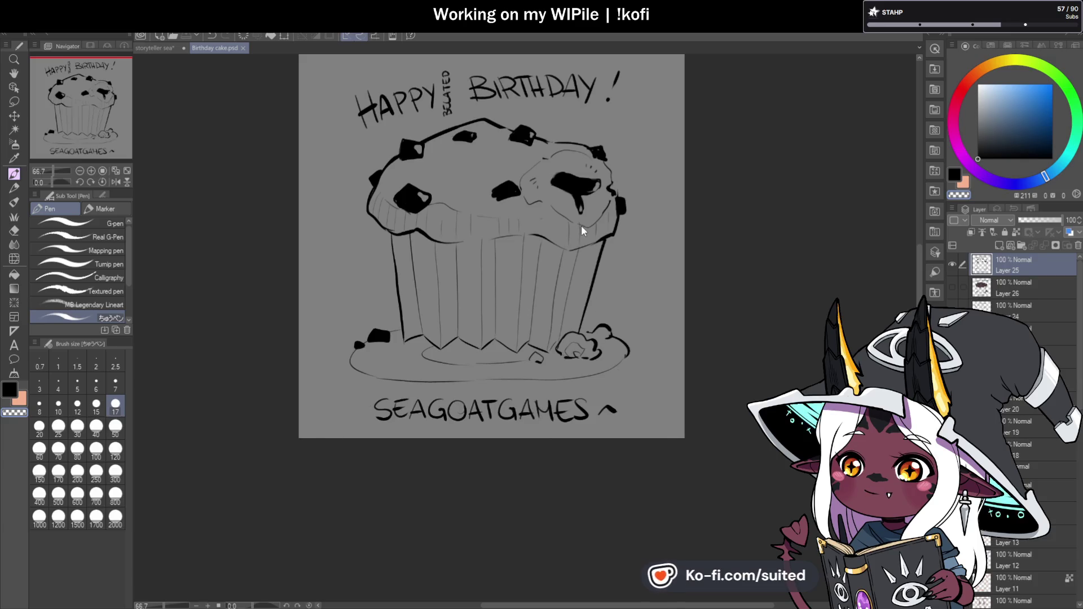
{"action": "left_click", "coordinate": [242, 48]}
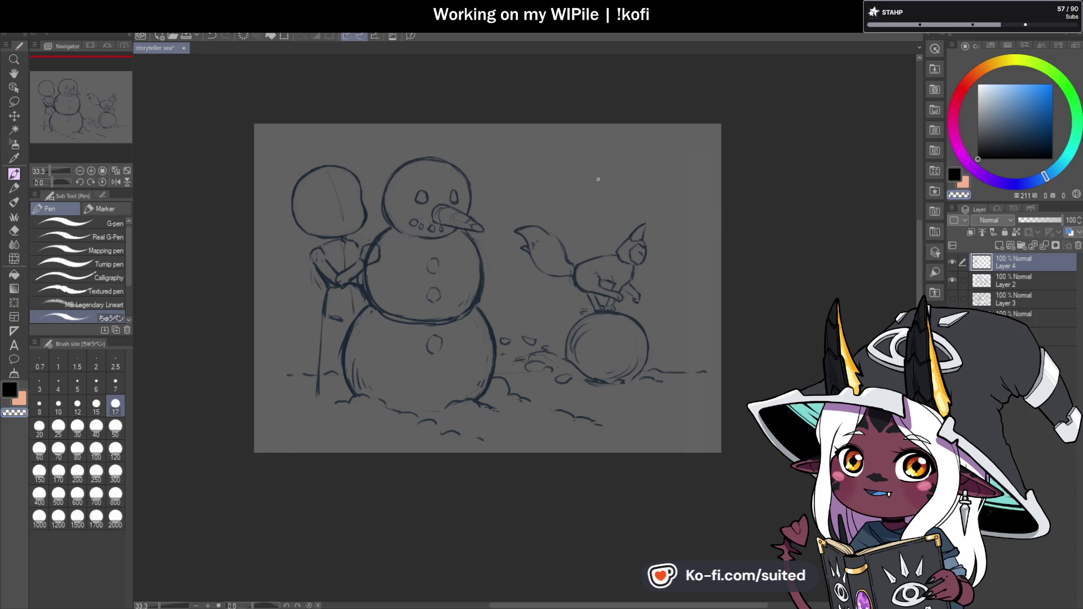
- Sample the lineart's dark blue as the drawing colour and return to the brush
{"action": "scroll", "coordinate": [326, 261], "scroll_direction": "up", "scroll_amount": 5}
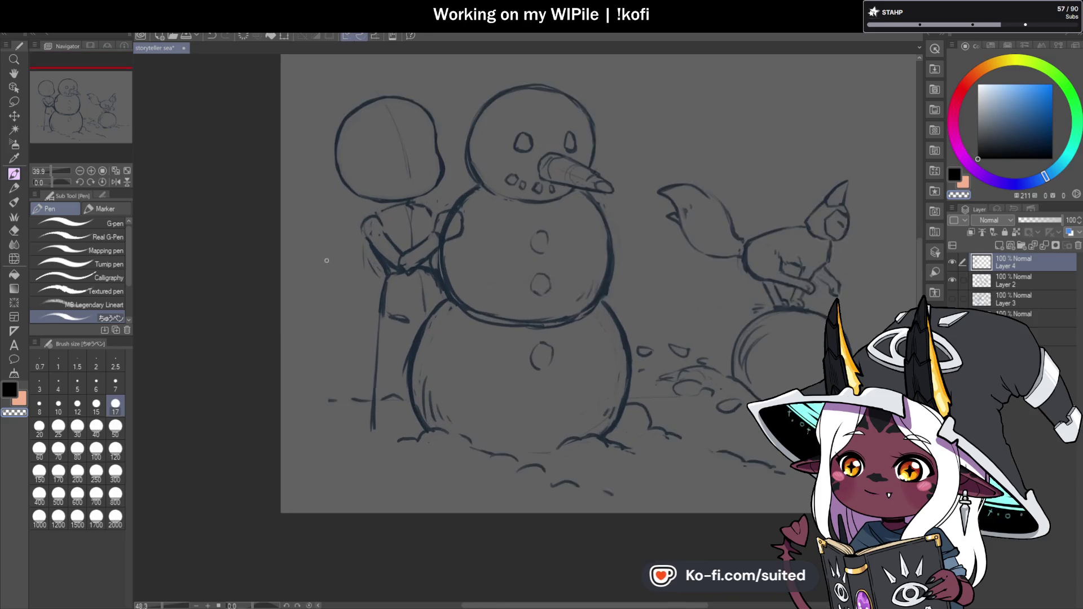
{"action": "key", "text": "i"}
{"action": "left_click", "coordinate": [482, 164]}
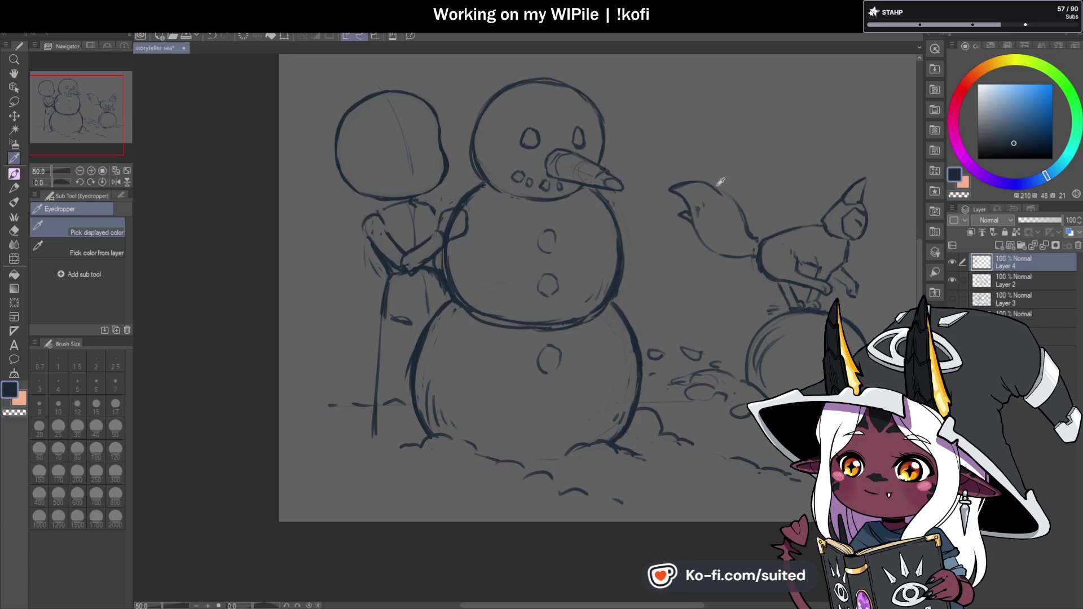
{"action": "key", "text": "b"}
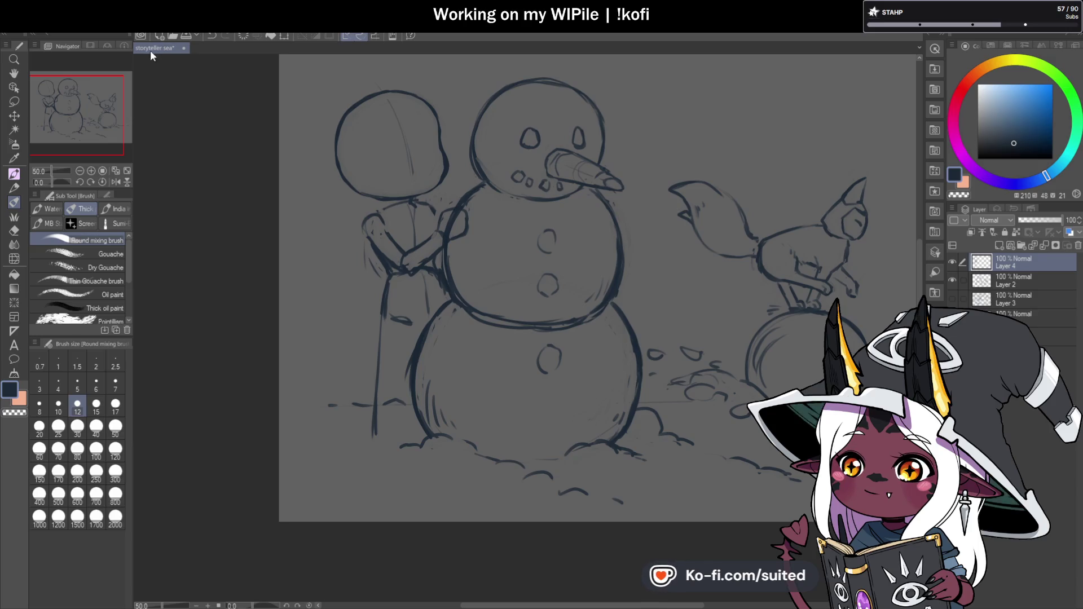
- Add a few short dark blue strokes beside the snowman's left side and middle
{"action": "key", "text": "ctrl+minus"}
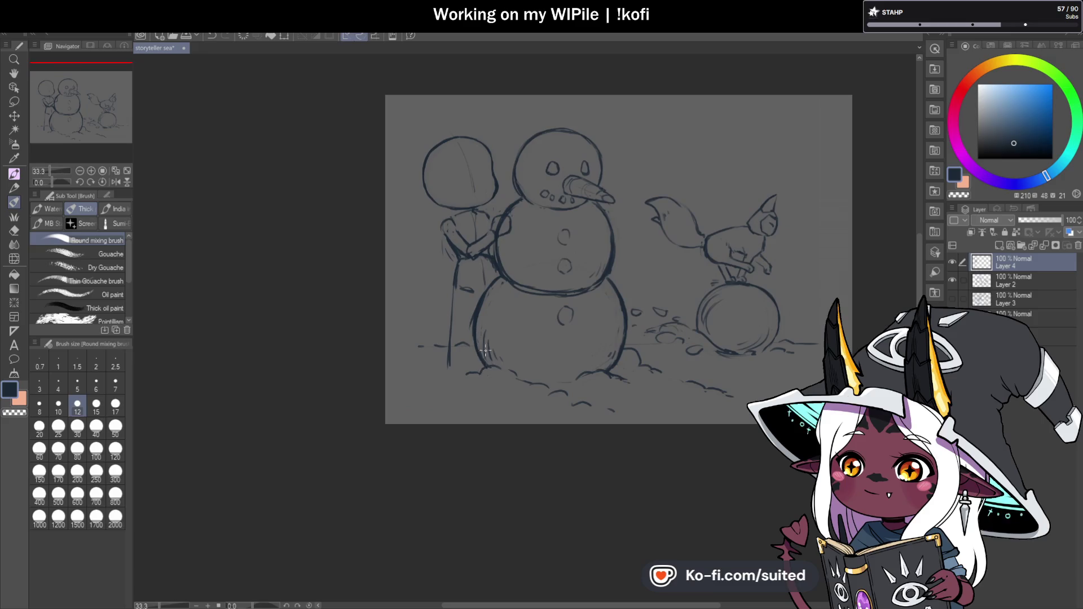
{"action": "scroll", "coordinate": [481, 322], "scroll_direction": "up", "scroll_amount": 2}
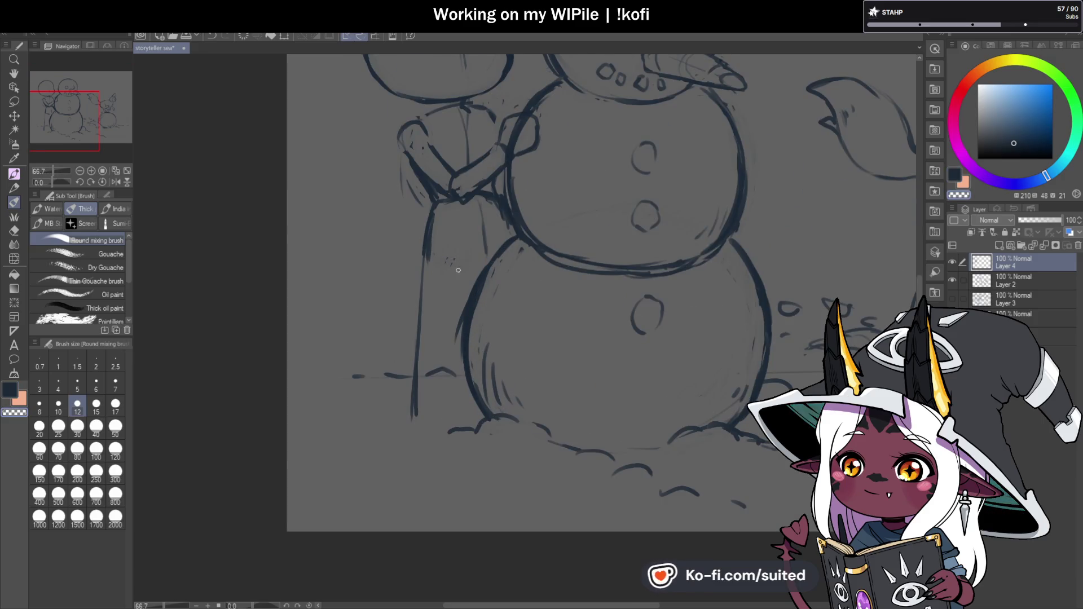
{"action": "left_click_drag", "start_coordinate": [444, 255], "coordinate": [487, 248]}
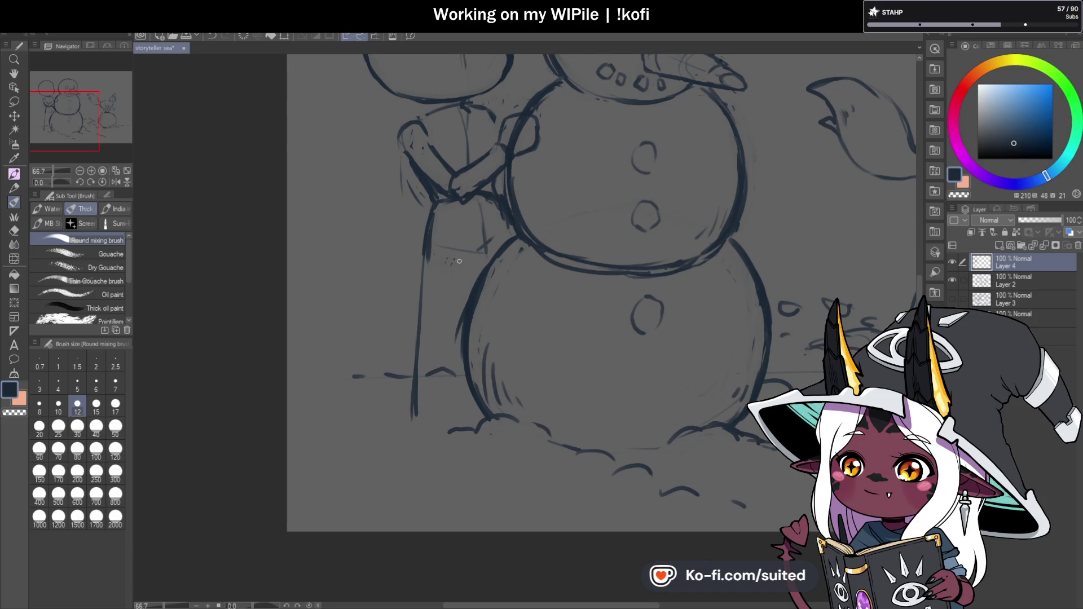
{"action": "scroll", "coordinate": [443, 371], "scroll_direction": "up", "scroll_amount": 1}
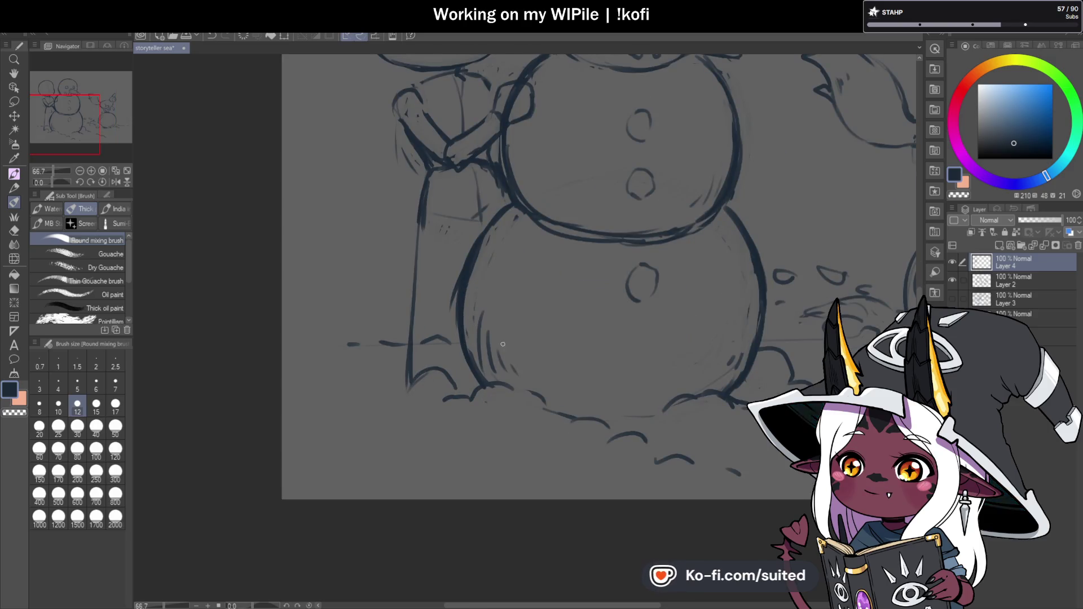
{"action": "scroll", "coordinate": [497, 347], "scroll_direction": "down", "scroll_amount": 2}
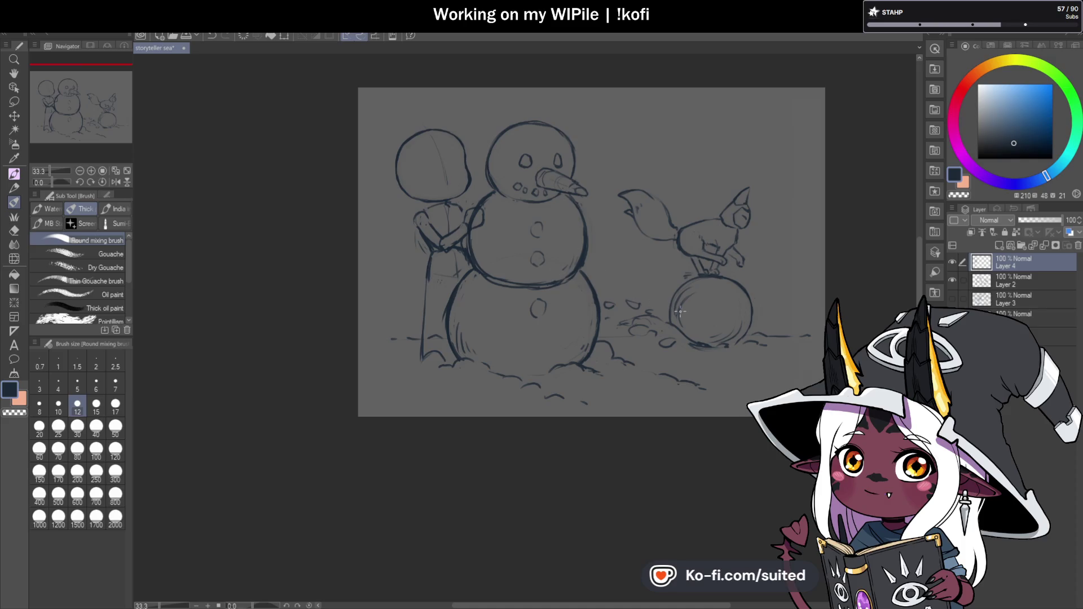
{"action": "scroll", "coordinate": [451, 346], "scroll_direction": "up", "scroll_amount": 1}
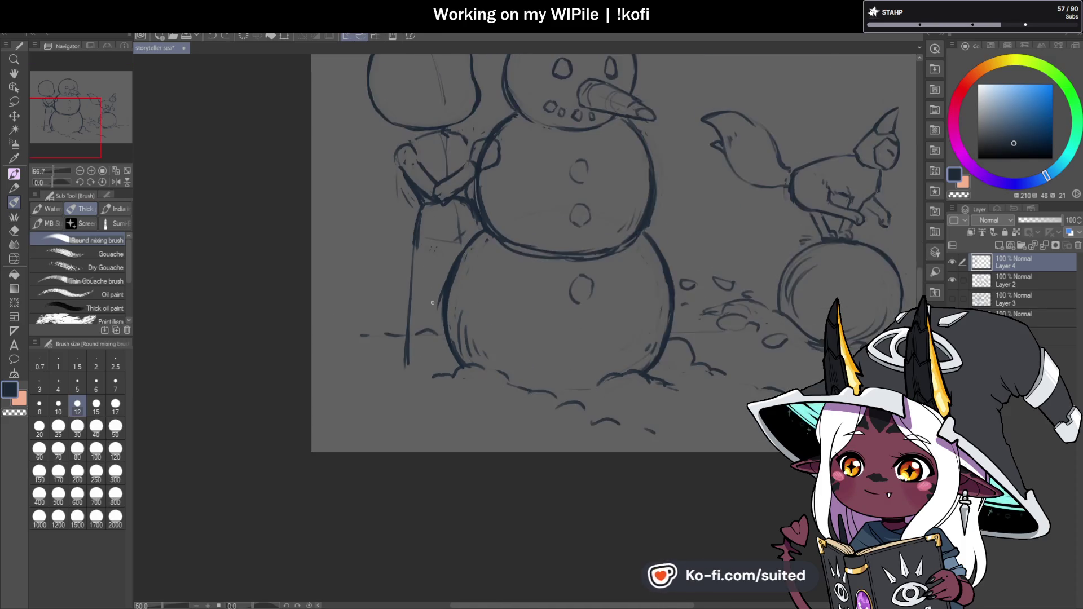
{"action": "scroll", "coordinate": [443, 242], "scroll_direction": "up", "scroll_amount": 1}
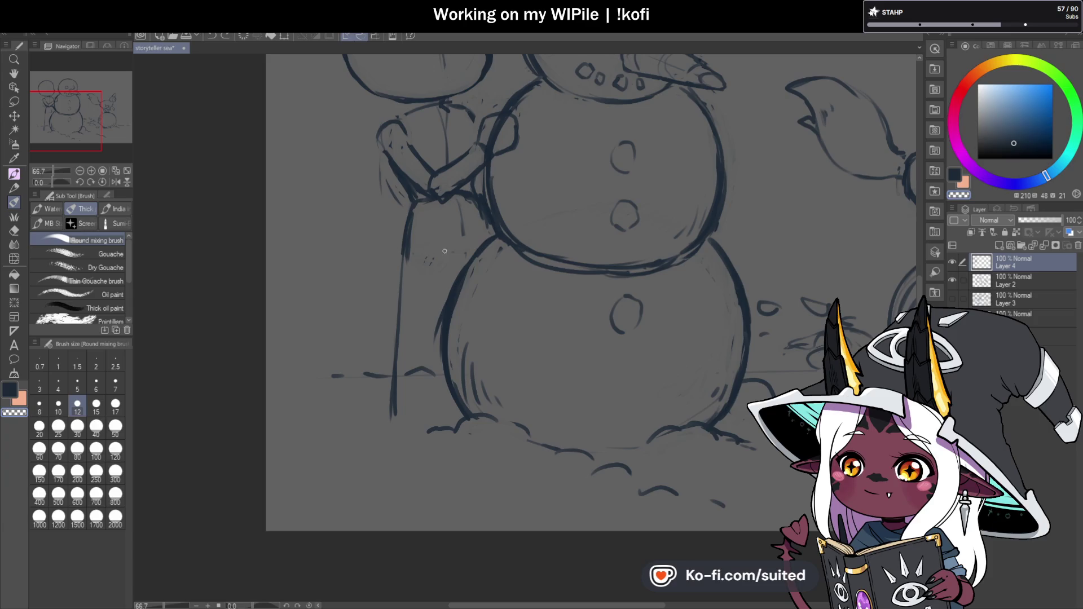
{"action": "key", "text": "c"}
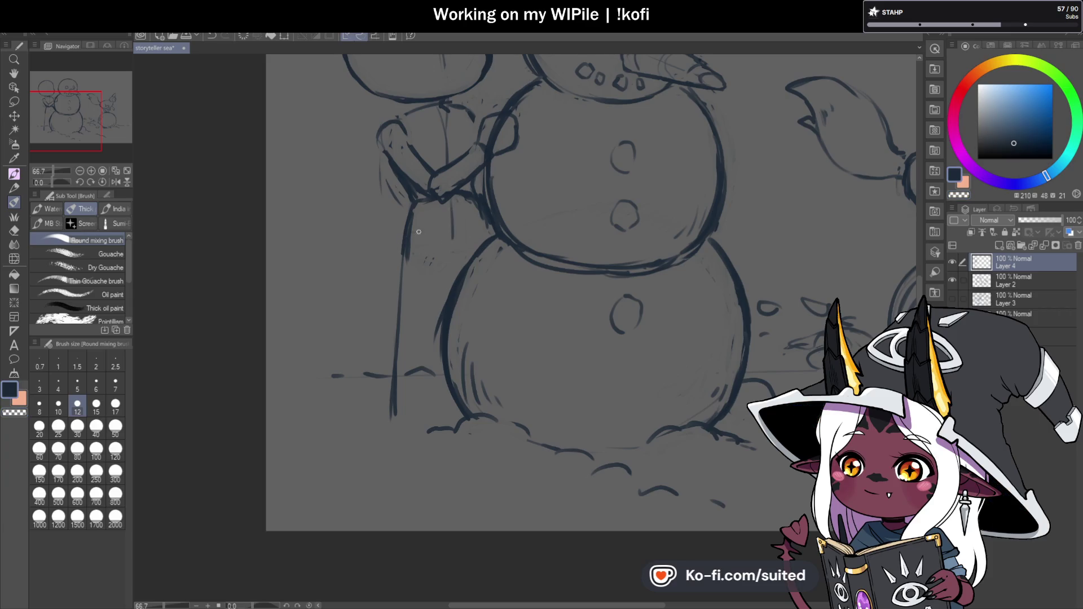
{"action": "left_click_drag", "start_coordinate": [417, 233], "coordinate": [454, 238]}
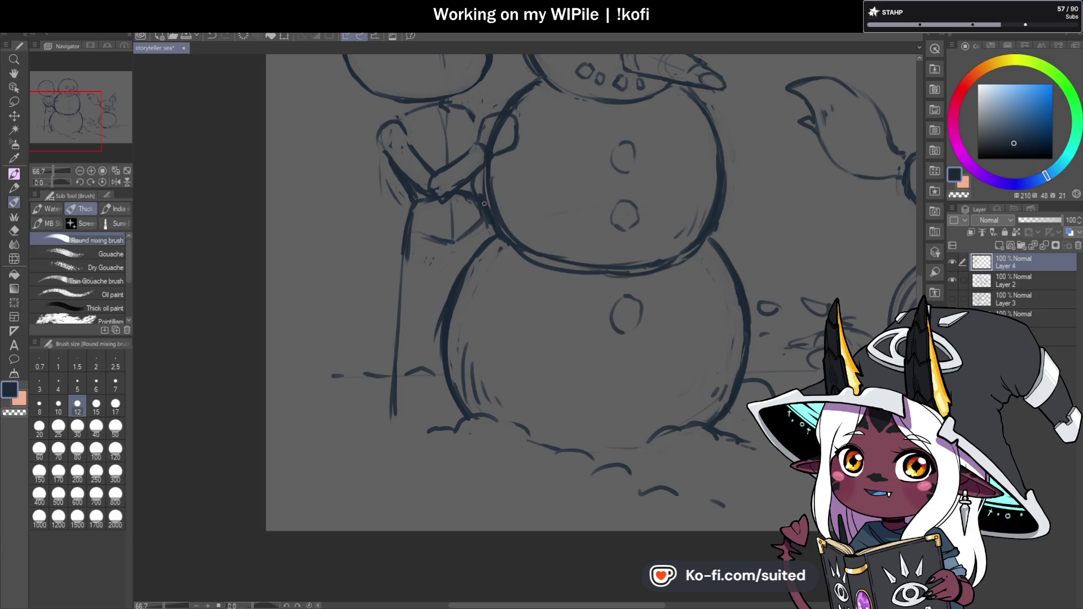
- Sketch a line beside the child's staff, erase the old lower staff line, and save
{"action": "left_click_drag", "start_coordinate": [440, 249], "coordinate": [425, 332]}
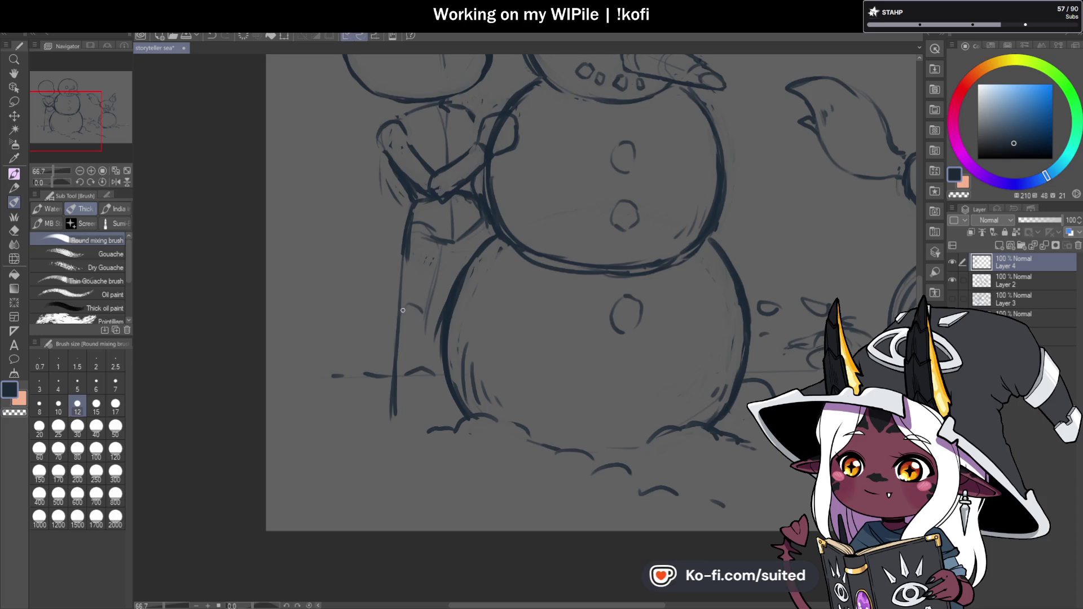
{"action": "key", "text": "c"}
{"action": "left_click_drag", "start_coordinate": [392, 421], "coordinate": [397, 341]}
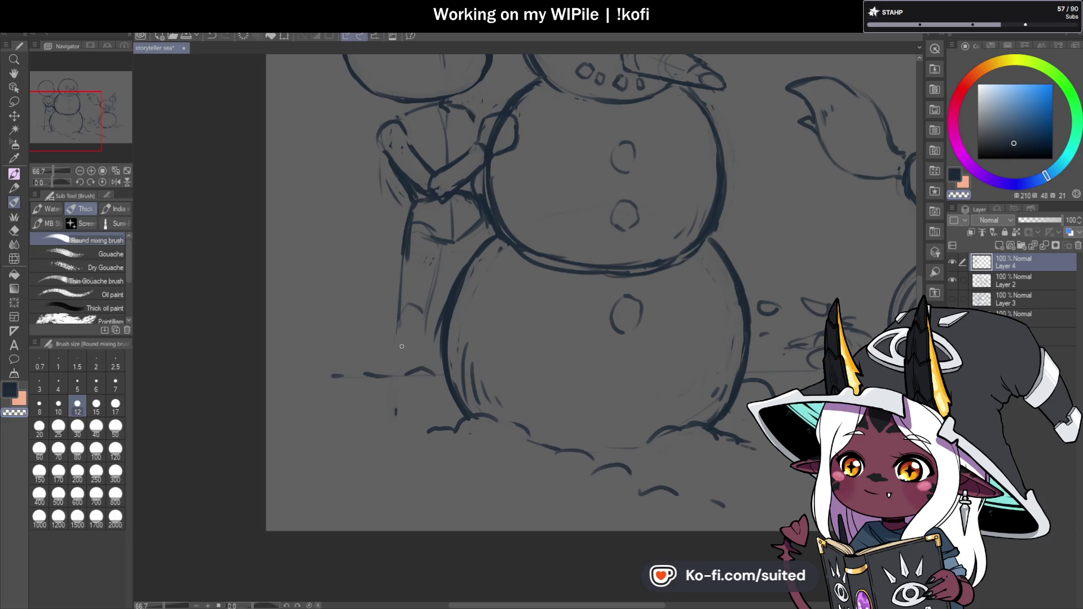
{"action": "key", "text": "c"}
{"action": "key", "text": "ctrl+s"}
- Redraw the staff line in dark blue down to the snow and darken its base
{"action": "left_click_drag", "start_coordinate": [398, 310], "coordinate": [407, 213]}
{"action": "left_click_drag", "start_coordinate": [402, 285], "coordinate": [395, 338]}
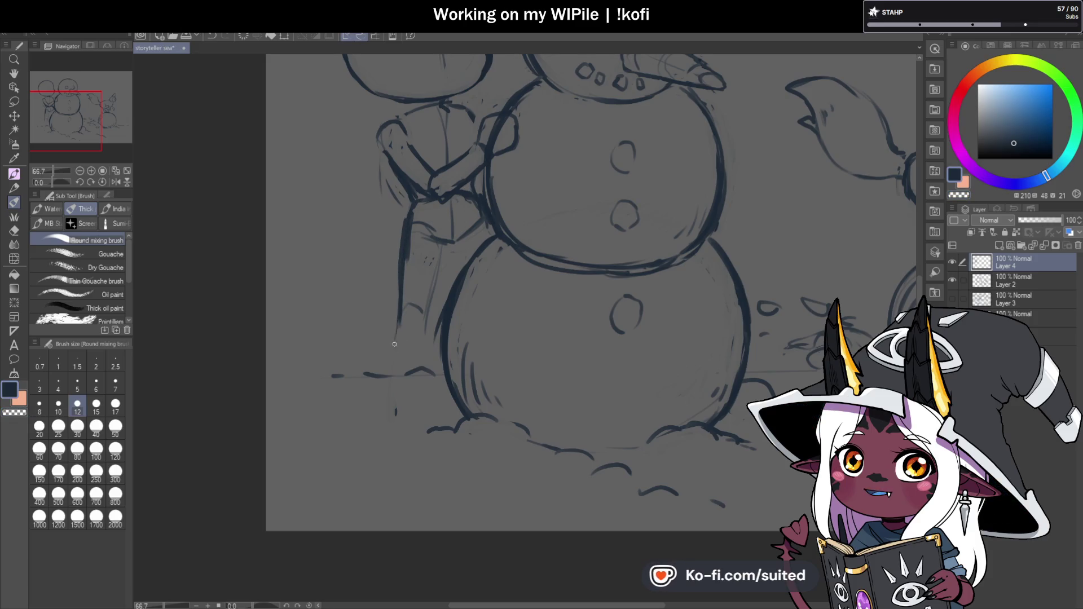
{"action": "left_click_drag", "start_coordinate": [397, 418], "coordinate": [421, 414]}
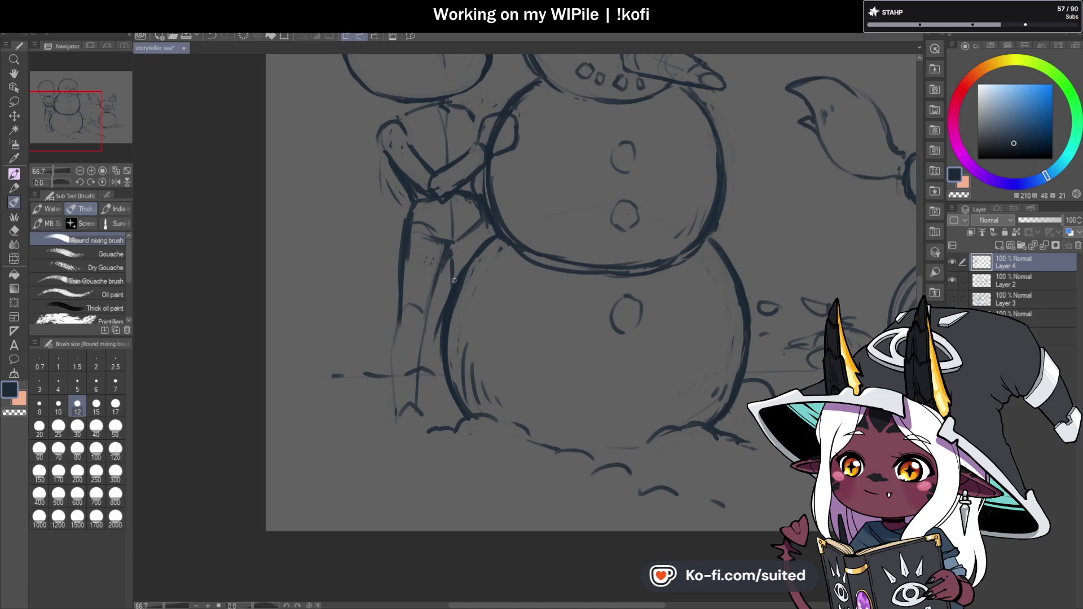
{"action": "scroll", "coordinate": [483, 237], "scroll_direction": "down", "scroll_amount": 5}
{"action": "scroll", "coordinate": [446, 352], "scroll_direction": "up", "scroll_amount": 5}
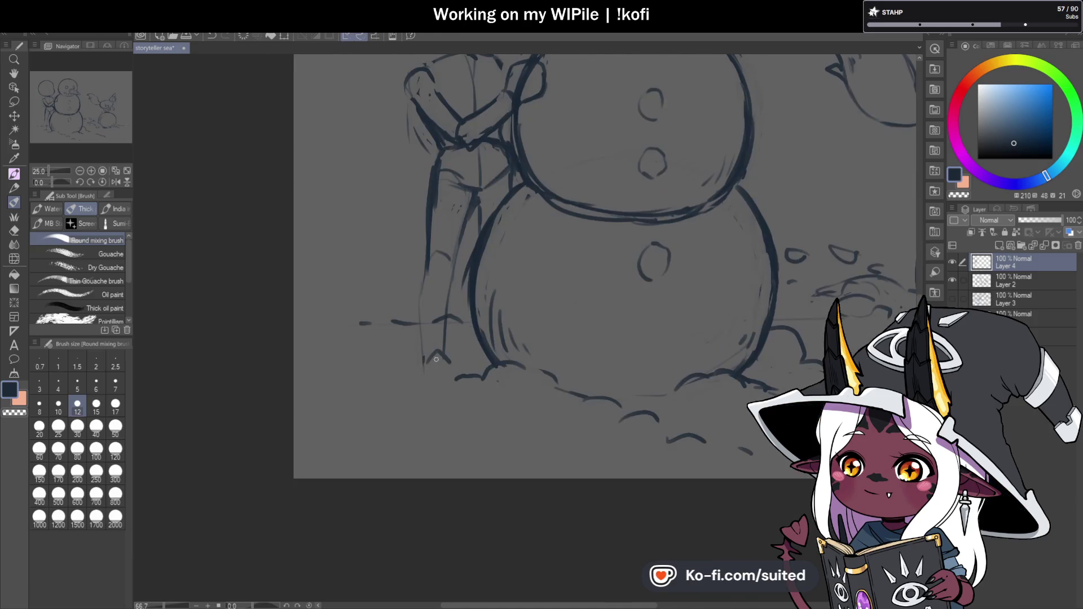
{"action": "mouse_move", "coordinate": [437, 356]}
{"action": "left_mouse_down"}
{"action": "mouse_move", "coordinate": [418, 383]}
{"action": "mouse_move", "coordinate": [461, 384]}
{"action": "left_mouse_up"}
{"action": "scroll", "coordinate": [440, 375], "scroll_direction": "down", "scroll_amount": 4}
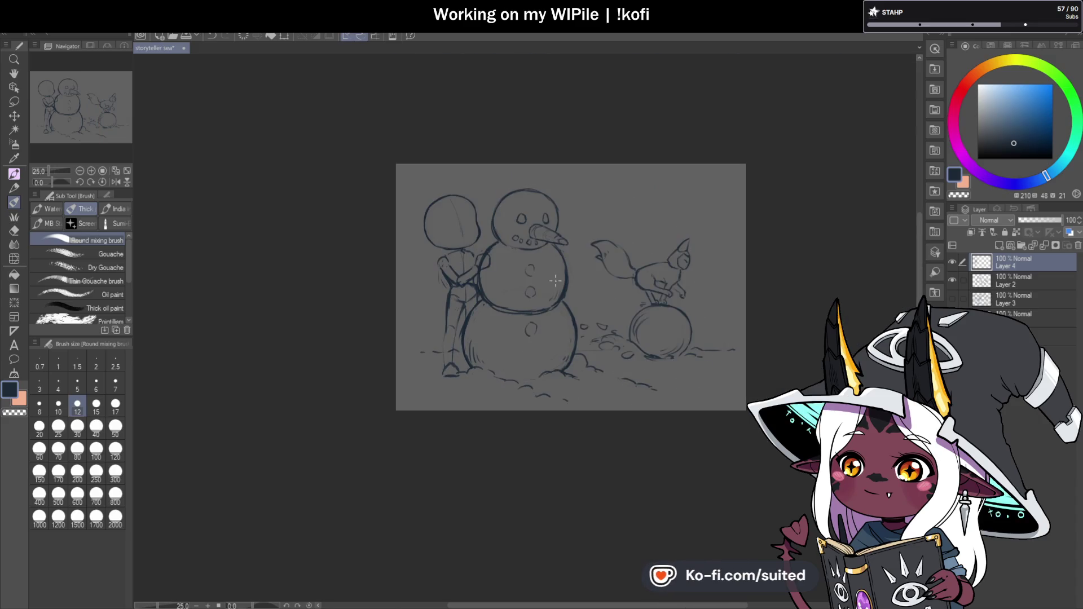
{"action": "scroll", "coordinate": [565, 293], "scroll_direction": "up", "scroll_amount": 1}
- Shift the child figure slightly left with a transform
{"action": "key", "text": "ctrl+t"}
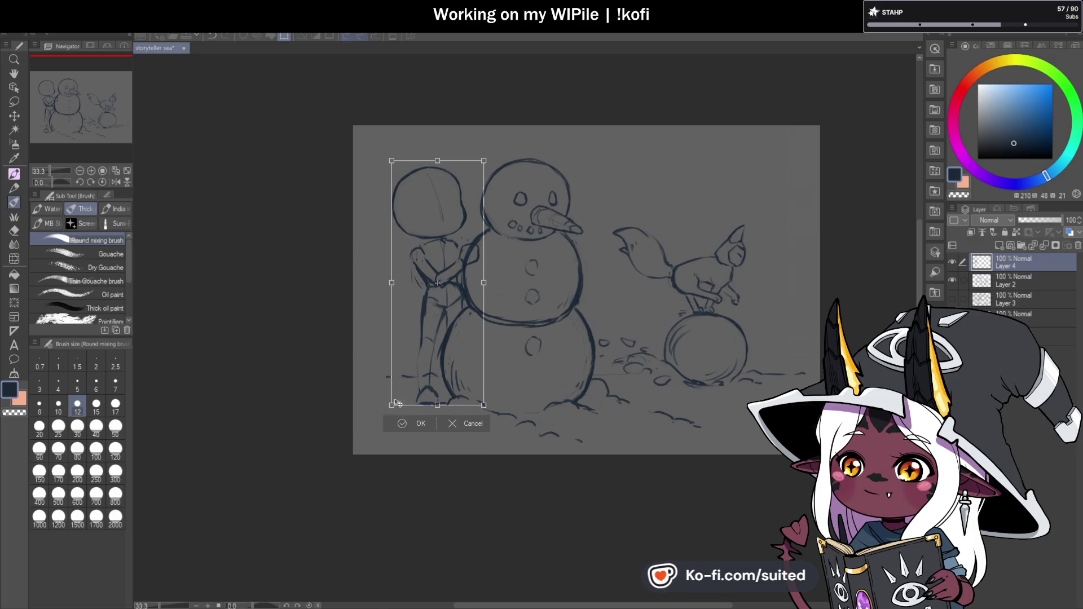
{"action": "left_click_drag", "start_coordinate": [468, 362], "coordinate": [464, 362]}
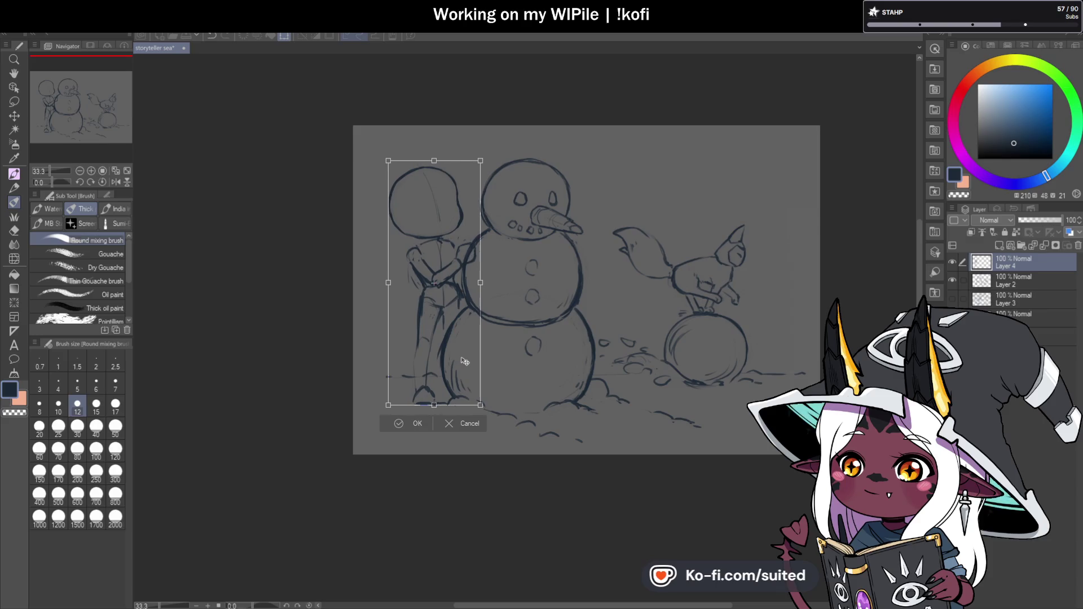
{"action": "left_click", "coordinate": [418, 423]}
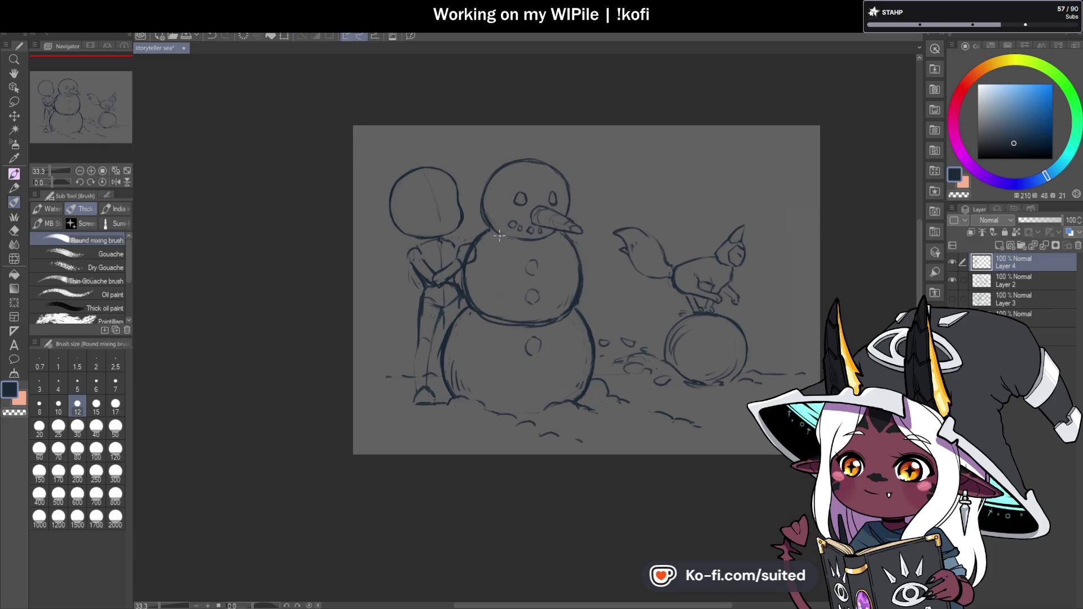
- Erase a stray vertical line, add dark strokes along the child's leg and snowman join, then save
{"action": "scroll", "coordinate": [432, 293], "scroll_direction": "up", "scroll_amount": 2}
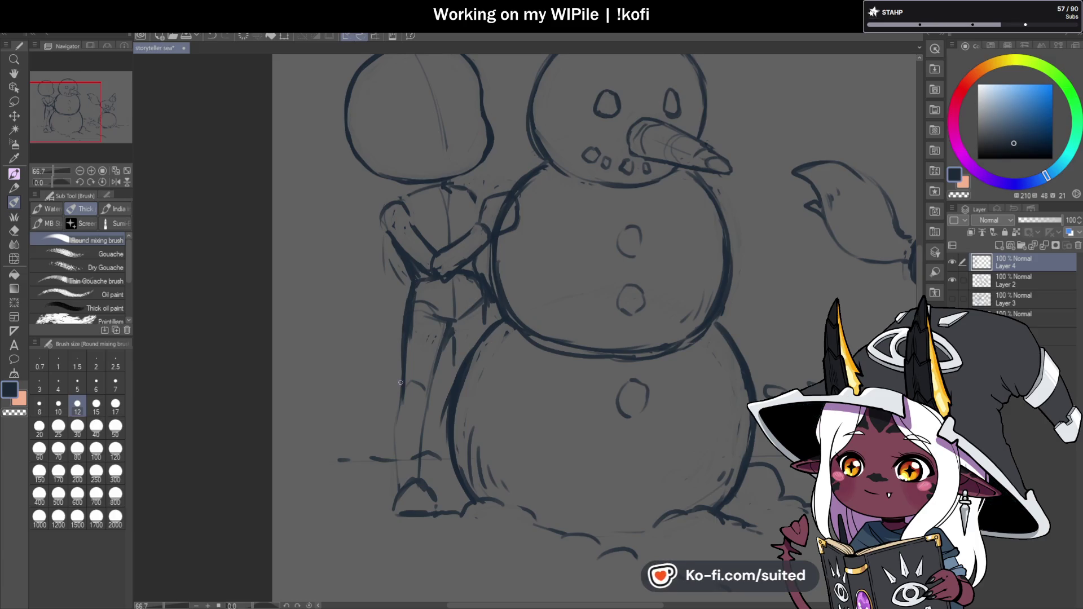
{"action": "scroll", "coordinate": [429, 339], "scroll_direction": "down", "scroll_amount": 1}
{"action": "scroll", "coordinate": [454, 289], "scroll_direction": "up", "scroll_amount": 1}
{"action": "left_click_drag", "start_coordinate": [455, 290], "coordinate": [456, 325]}
{"action": "key", "text": "c"}
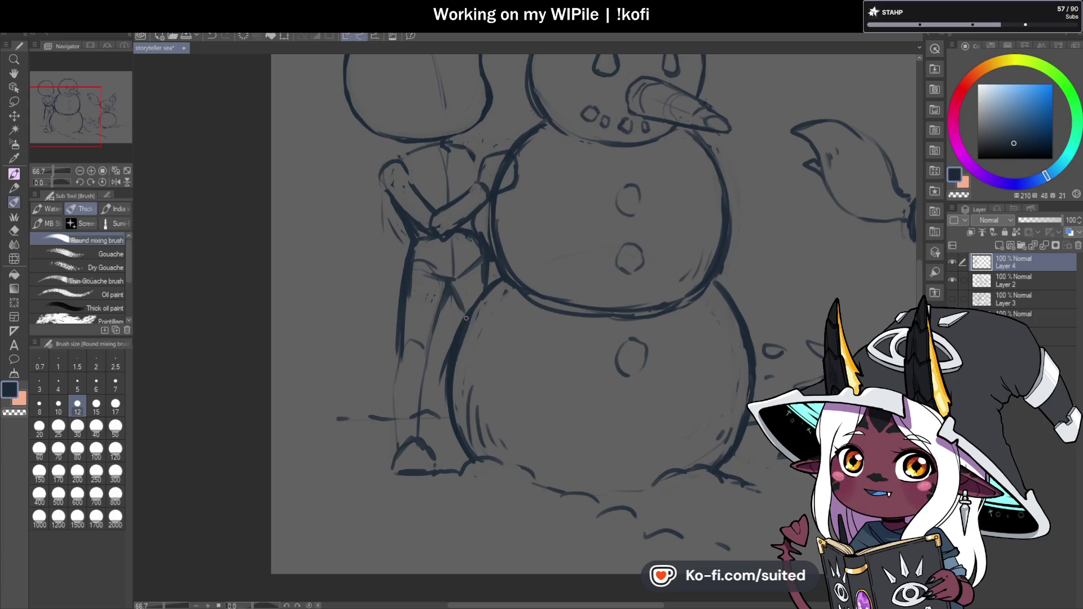
{"action": "key", "text": "c"}
{"action": "key", "text": "c"}
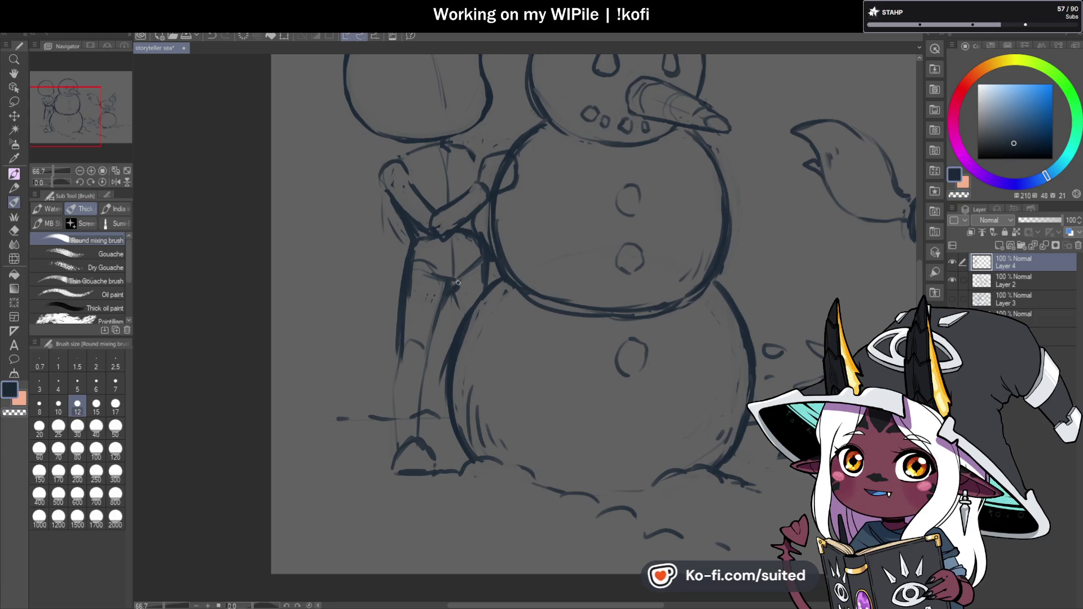
{"action": "left_click_drag", "start_coordinate": [470, 286], "coordinate": [462, 313]}
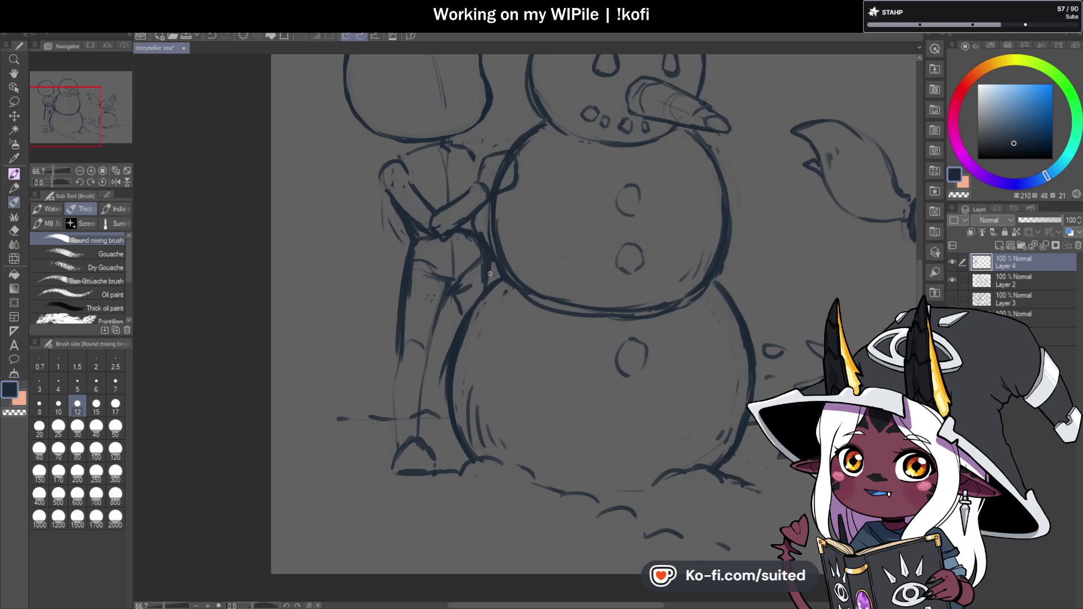
{"action": "left_click_drag", "start_coordinate": [490, 266], "coordinate": [489, 286]}
{"action": "key", "text": "ctrl+s"}
{"action": "key", "text": "ctrl+minus"}
{"action": "key", "text": "ctrl+minus"}
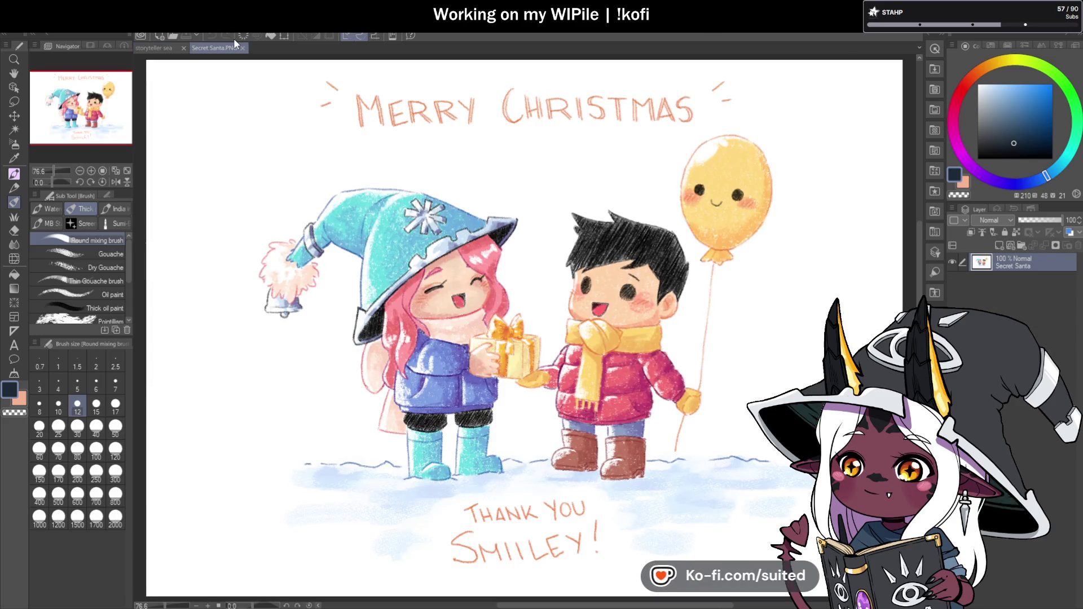
- Place the Secret Santa image beside the sketch as a narrower reference pane
{"action": "left_click_drag", "start_coordinate": [410, 66], "coordinate": [761, 241]}
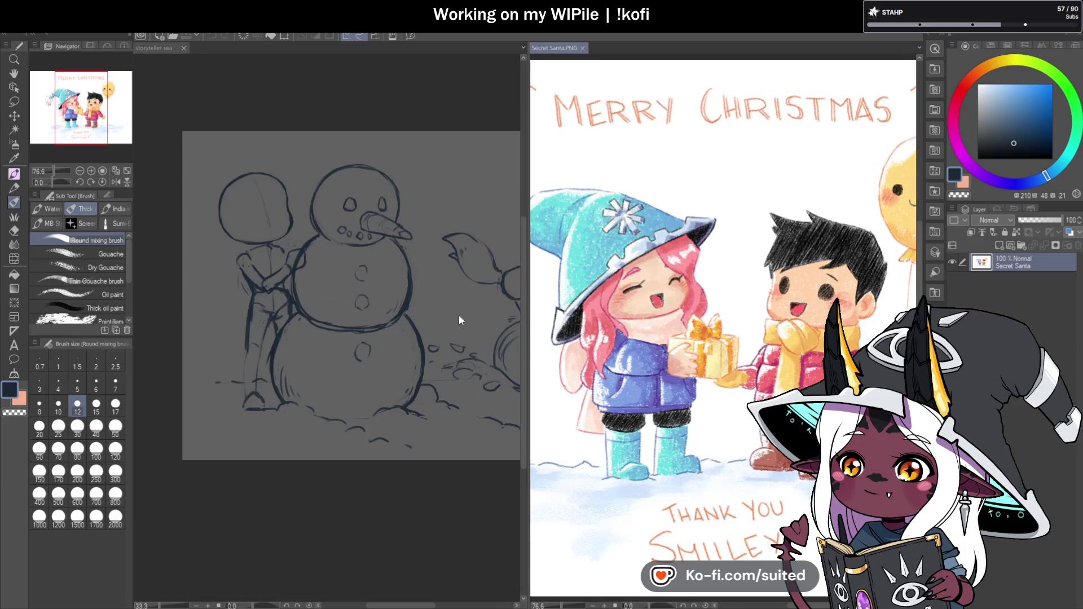
{"action": "left_click_drag", "start_coordinate": [524, 321], "coordinate": [655, 319]}
{"action": "key", "text": "h"}
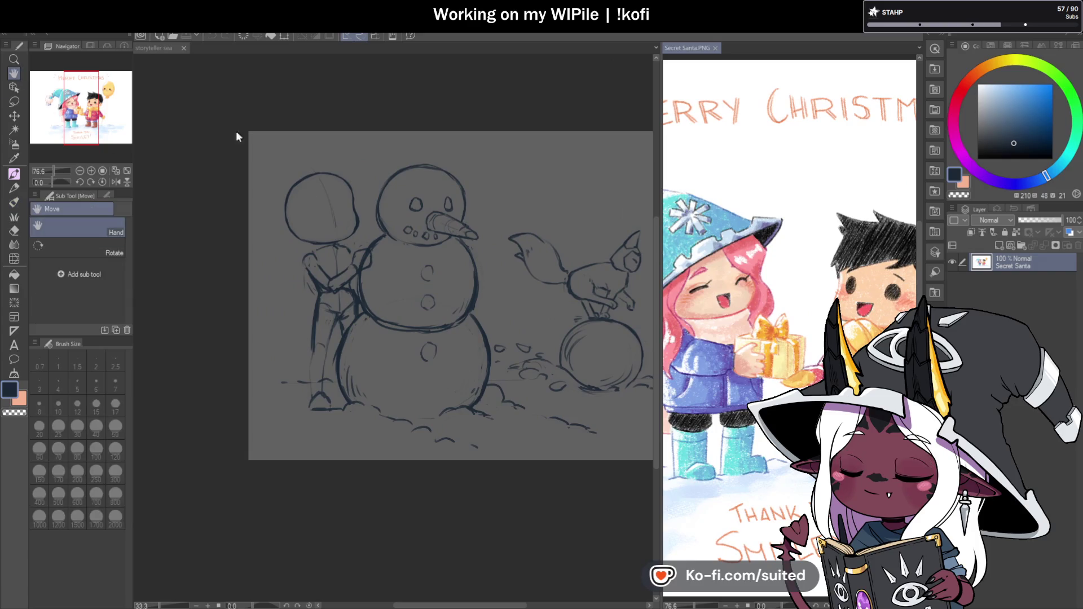
{"action": "mouse_move", "coordinate": [703, 345]}
{"action": "left_mouse_down"}
{"action": "mouse_move", "coordinate": [784, 328]}
{"action": "mouse_move", "coordinate": [795, 335]}
{"action": "left_mouse_up"}
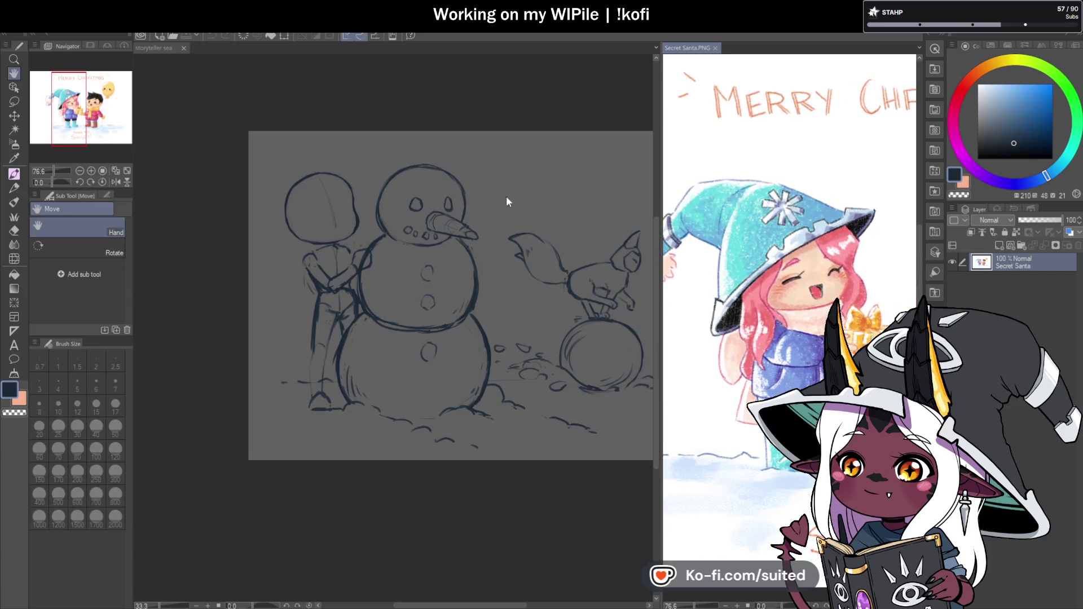
- Make the snowman sketch active, zoom in on the child figure, and select the brush
{"action": "left_click", "coordinate": [160, 48]}
{"action": "scroll", "coordinate": [280, 210], "scroll_direction": "up", "scroll_amount": 1}
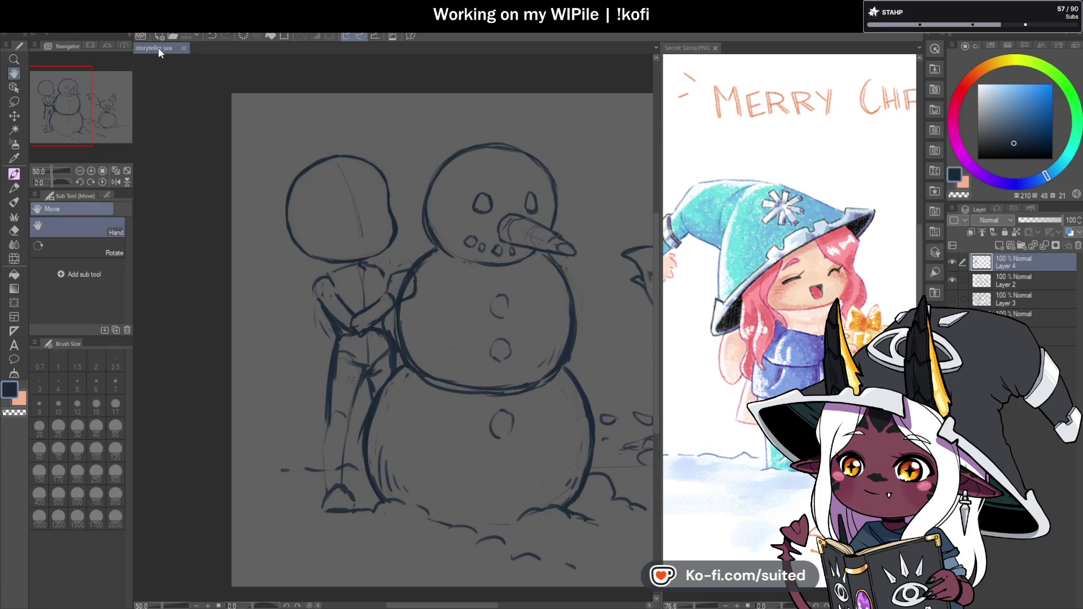
{"action": "key", "text": "b"}
{"action": "scroll", "coordinate": [438, 281], "scroll_direction": "up", "scroll_amount": 1}
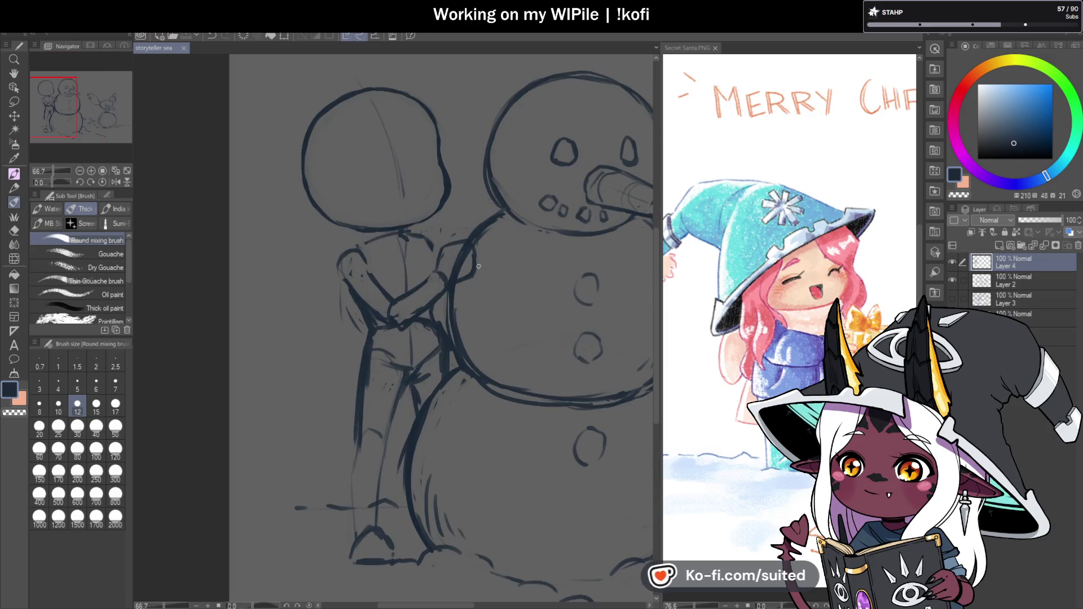
{"action": "scroll", "coordinate": [389, 282], "scroll_direction": "down", "scroll_amount": 1}
{"action": "scroll", "coordinate": [302, 222], "scroll_direction": "up", "scroll_amount": 1}
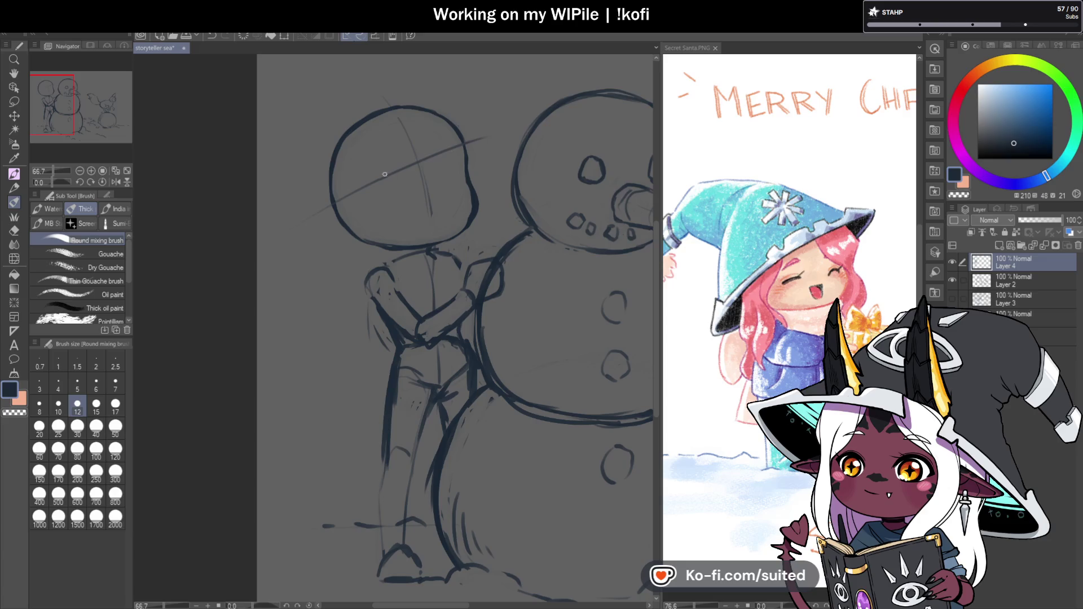
- Sketch the hat brim guide line across the child's head and check it on a mirrored canvas
{"action": "mouse_move", "coordinate": [292, 234]}
{"action": "left_mouse_down"}
{"action": "mouse_move", "coordinate": [496, 126]}
{"action": "mouse_move", "coordinate": [525, 131]}
{"action": "mouse_move", "coordinate": [487, 166]}
{"action": "left_mouse_up"}
{"action": "mouse_move", "coordinate": [319, 207]}
{"action": "left_mouse_down"}
{"action": "mouse_move", "coordinate": [303, 247]}
{"action": "mouse_move", "coordinate": [337, 231]}
{"action": "left_mouse_up"}
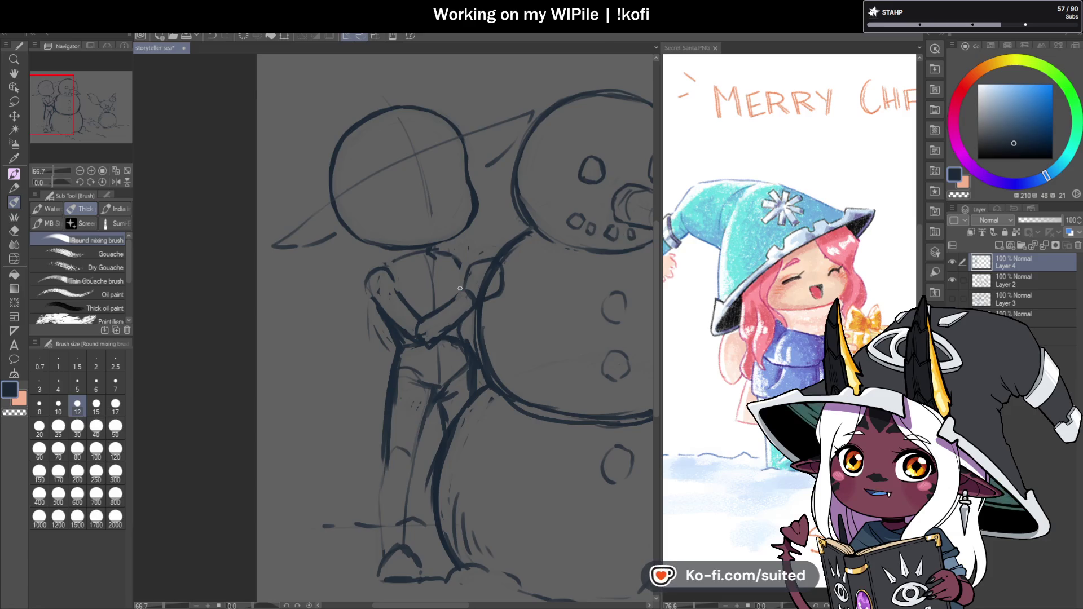
{"action": "key", "text": "ctrl+minus"}
{"action": "left_click", "coordinate": [116, 182]}
{"action": "key", "text": "ctrl+minus"}
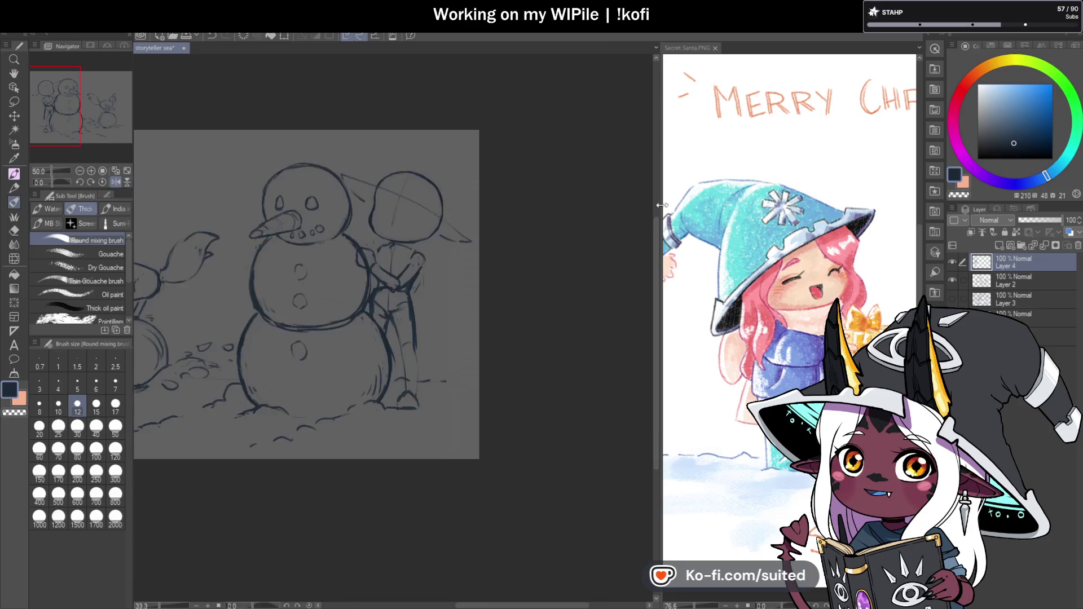
{"action": "left_click", "coordinate": [116, 181]}
{"action": "key", "text": "ctrl+minus"}
{"action": "key", "text": "ctrl+minus"}
{"action": "key", "text": "ctrl+minus"}
{"action": "key", "text": "ctrl+plus"}
{"action": "key", "text": "ctrl+plus"}
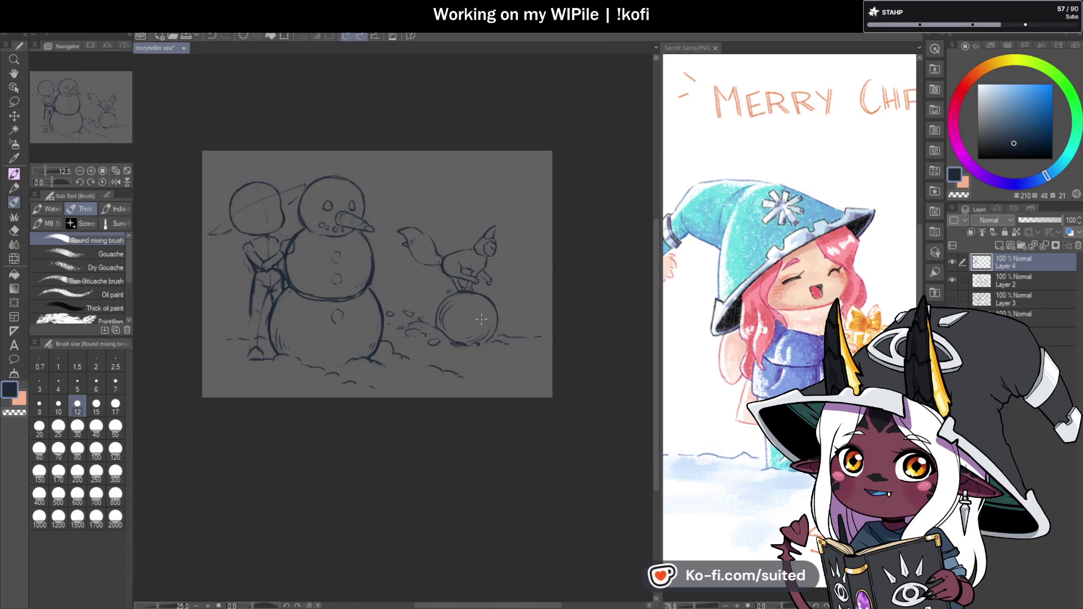
- Select both layers and transform the whole scene slightly to the right
{"action": "key", "text": "ctrl+t"}
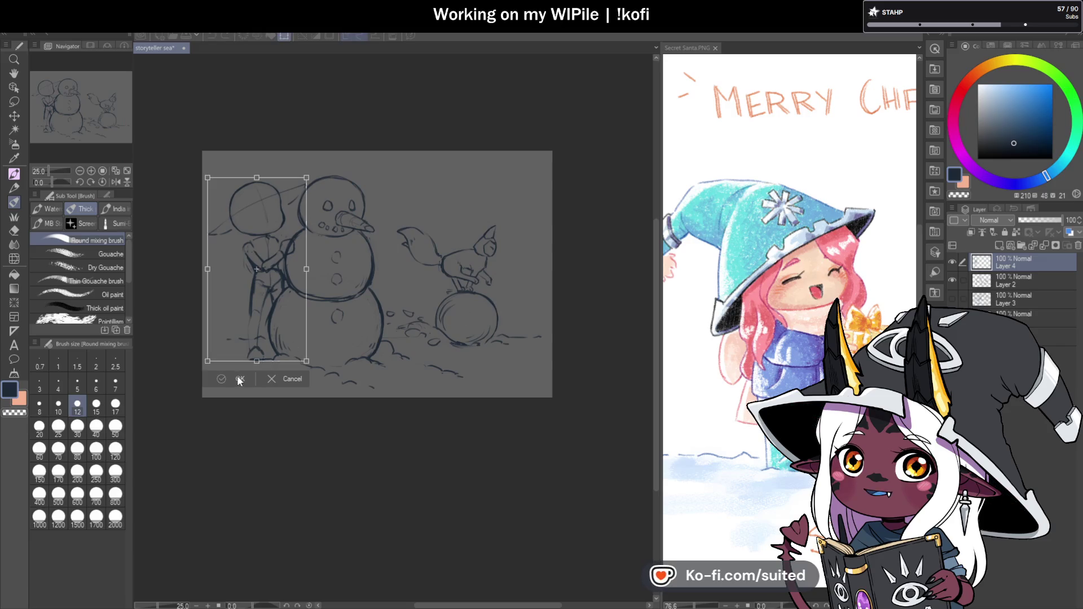
{"action": "left_click", "coordinate": [238, 379]}
{"action": "left_click", "coordinate": [1023, 279], "text": "ctrl"}
{"action": "key", "text": "ctrl+t"}
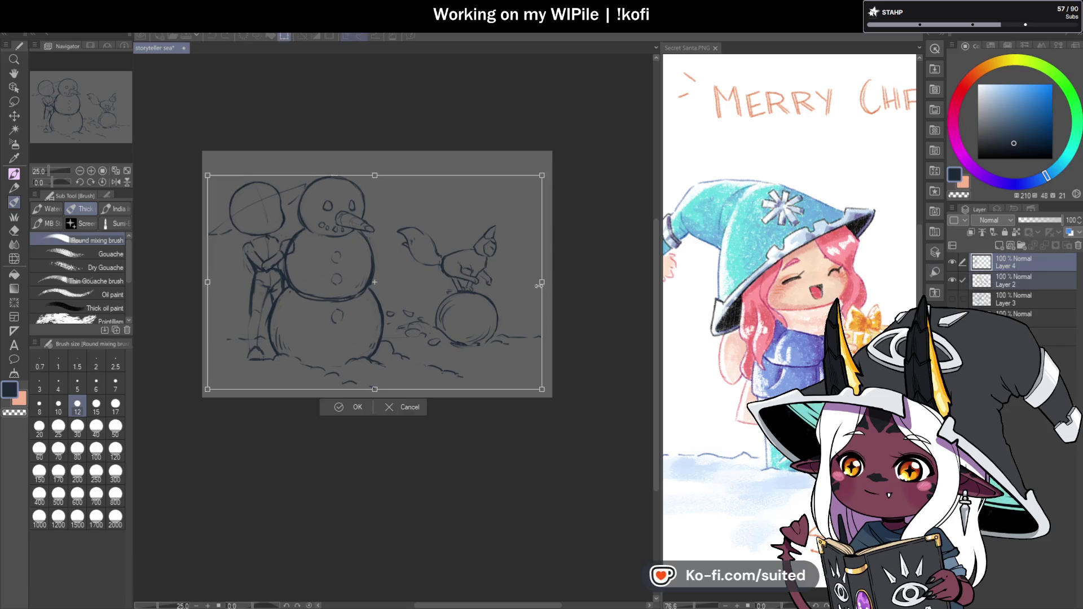
{"action": "left_click_drag", "start_coordinate": [491, 266], "coordinate": [505, 265]}
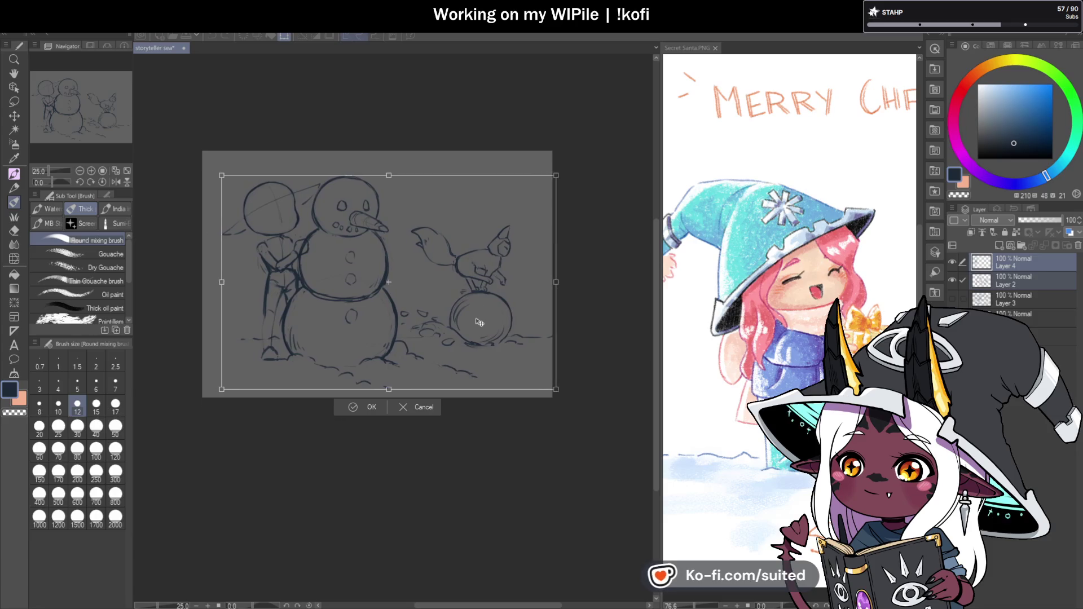
{"action": "left_click", "coordinate": [372, 407]}
{"action": "scroll", "coordinate": [361, 282], "scroll_direction": "up", "scroll_amount": 1}
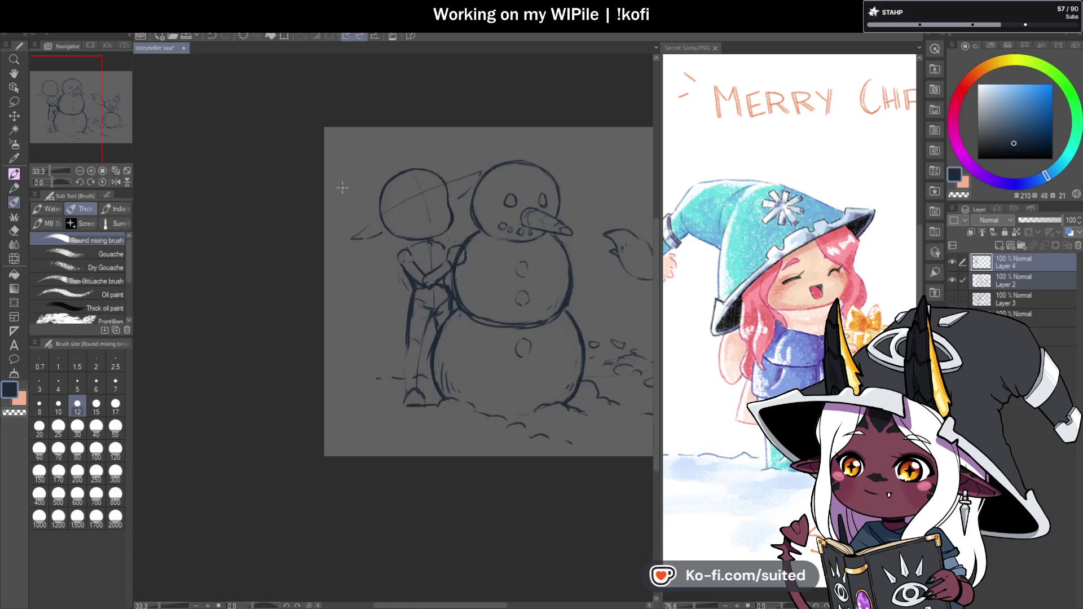
{"action": "scroll", "coordinate": [345, 188], "scroll_direction": "up", "scroll_amount": 1}
{"action": "scroll", "coordinate": [556, 149], "scroll_direction": "up", "scroll_amount": 1}
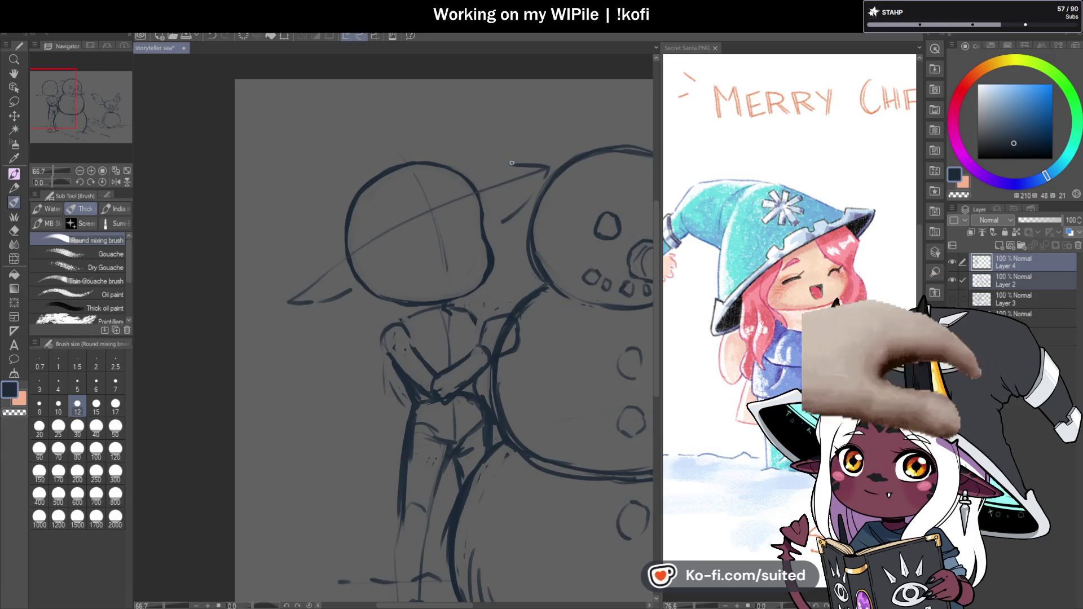
- Undo the stray stroke, sketch the brim's left and right edges, and erase the head circle under the hat
{"action": "key", "text": "ctrl+z"}
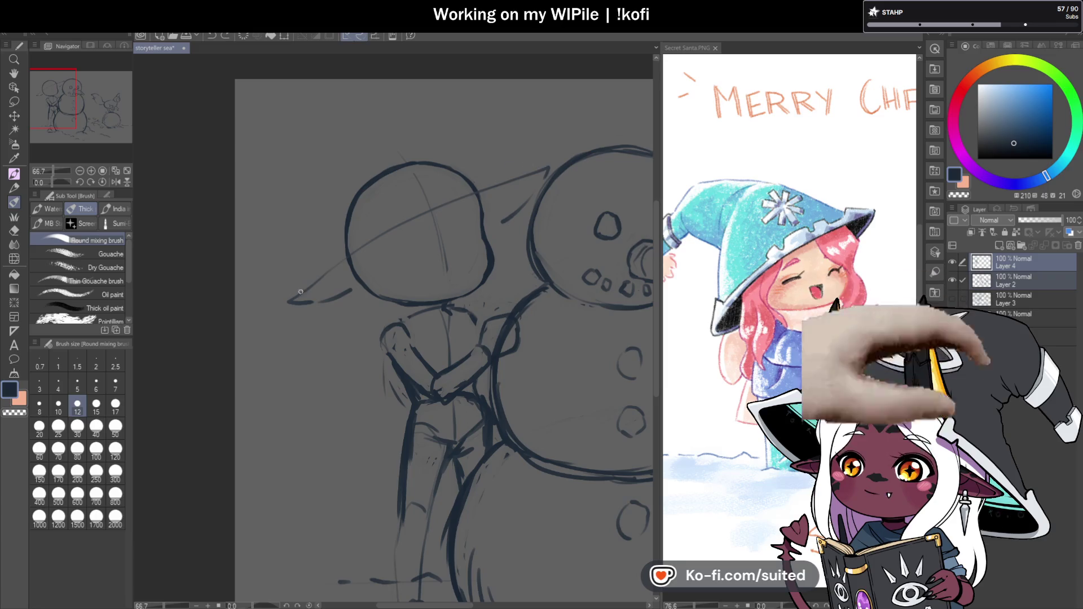
{"action": "mouse_move", "coordinate": [284, 302]}
{"action": "left_mouse_down"}
{"action": "mouse_move", "coordinate": [319, 238]}
{"action": "mouse_move", "coordinate": [305, 187]}
{"action": "left_mouse_up"}
{"action": "left_click_drag", "start_coordinate": [514, 162], "coordinate": [548, 168]}
{"action": "mouse_move", "coordinate": [462, 136]}
{"action": "left_mouse_down"}
{"action": "mouse_move", "coordinate": [496, 156]}
{"action": "mouse_move", "coordinate": [429, 113]}
{"action": "left_mouse_up"}
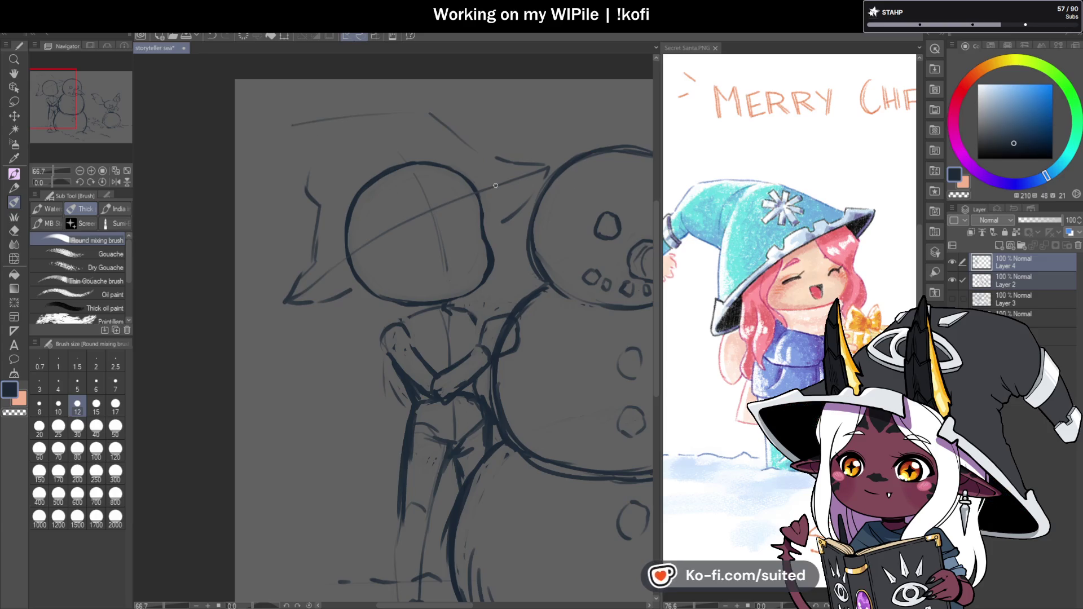
{"action": "key", "text": "c"}
{"action": "mouse_move", "coordinate": [347, 217]}
{"action": "left_mouse_down"}
{"action": "mouse_move", "coordinate": [381, 173]}
{"action": "mouse_move", "coordinate": [429, 163]}
{"action": "left_mouse_up"}
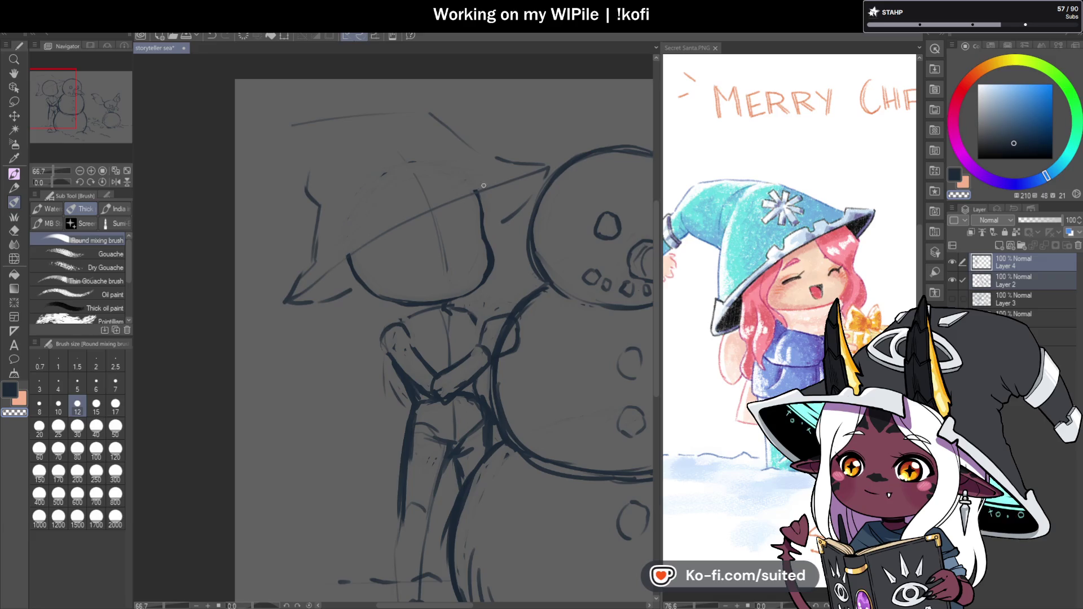
{"action": "key", "text": "c"}
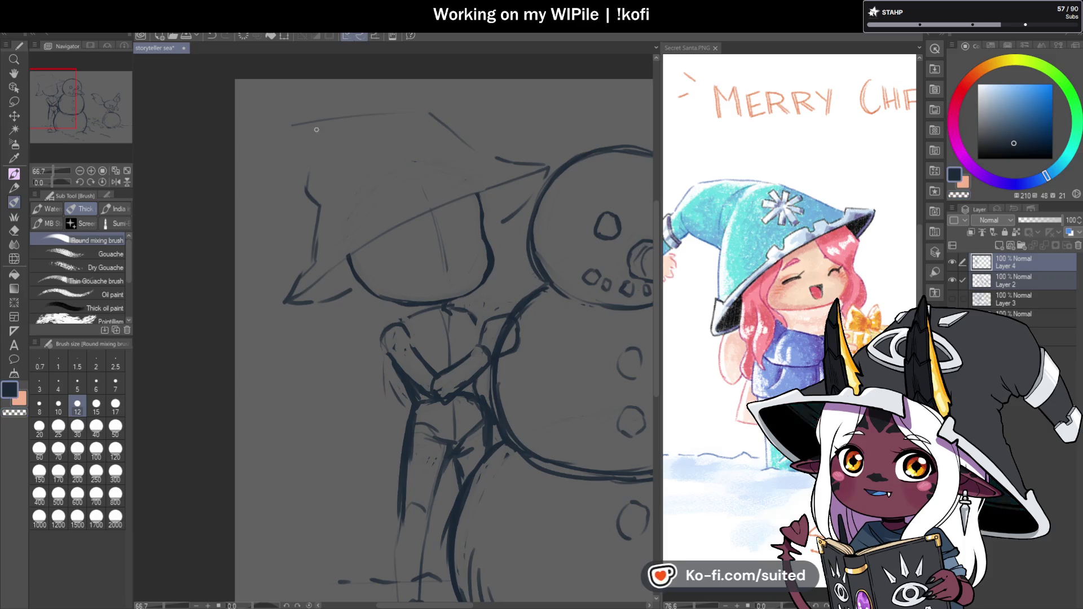
- Draw the hat's curving left side, pointed crown, top edge and drooping curled tip
{"action": "left_click_drag", "start_coordinate": [280, 134], "coordinate": [252, 238]}
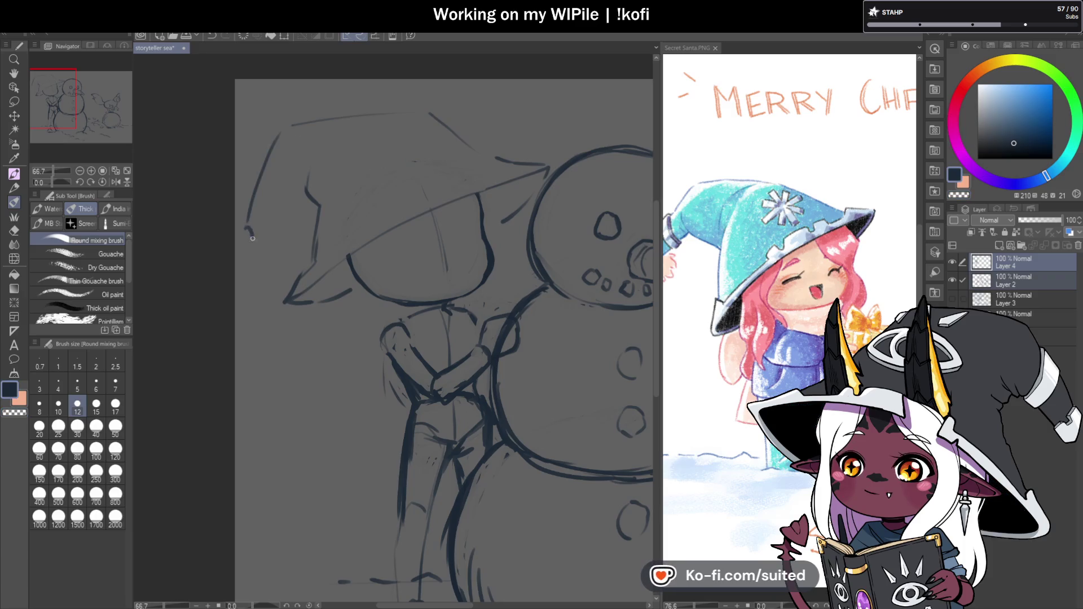
{"action": "scroll", "coordinate": [512, 158], "scroll_direction": "down", "scroll_amount": 1}
{"action": "scroll", "coordinate": [351, 214], "scroll_direction": "up", "scroll_amount": 1}
{"action": "mouse_move", "coordinate": [395, 151]}
{"action": "left_mouse_down"}
{"action": "mouse_move", "coordinate": [337, 203]}
{"action": "mouse_move", "coordinate": [310, 156]}
{"action": "mouse_move", "coordinate": [313, 184]}
{"action": "left_mouse_up"}
{"action": "left_click_drag", "start_coordinate": [262, 227], "coordinate": [284, 229]}
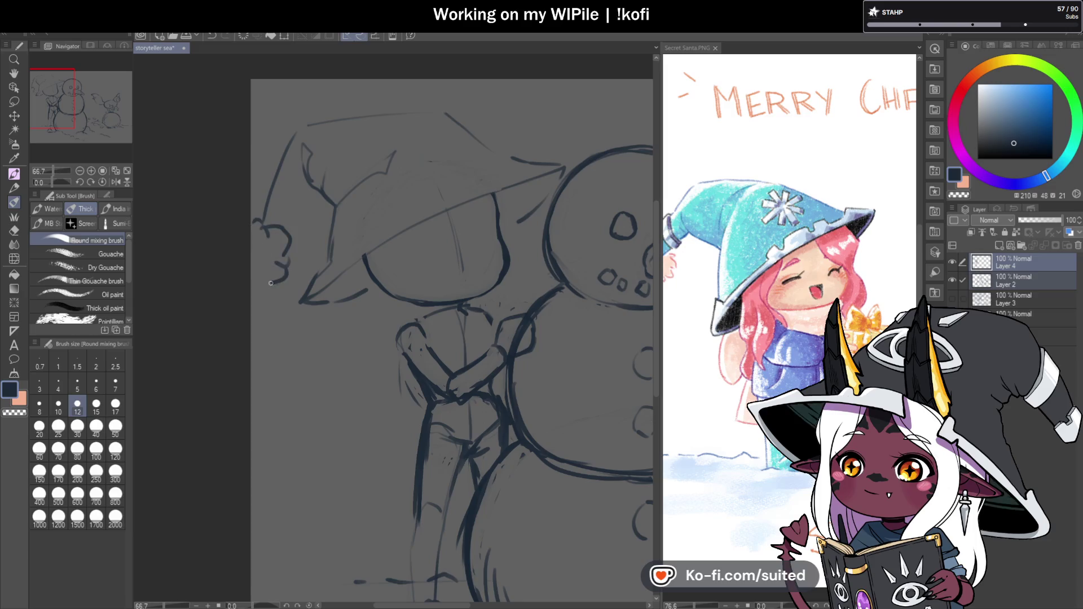
{"action": "scroll", "coordinate": [304, 203], "scroll_direction": "down", "scroll_amount": 3}
{"action": "scroll", "coordinate": [351, 165], "scroll_direction": "up", "scroll_amount": 3}
{"action": "mouse_move", "coordinate": [336, 161]}
{"action": "left_mouse_down"}
{"action": "mouse_move", "coordinate": [364, 134]}
{"action": "mouse_move", "coordinate": [470, 131]}
{"action": "left_mouse_up"}
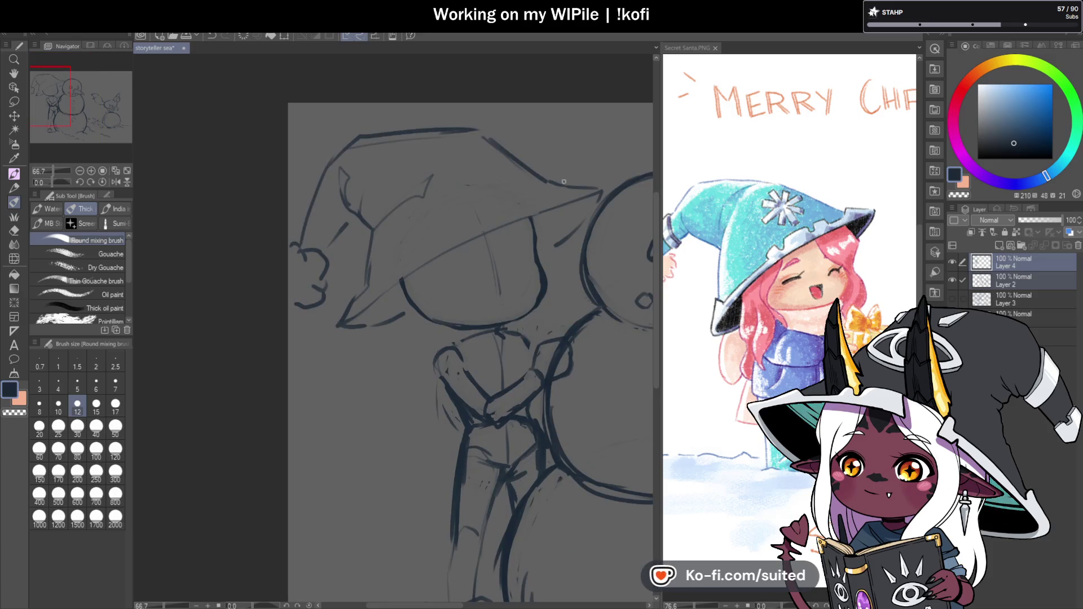
{"action": "mouse_move", "coordinate": [405, 318]}
{"action": "left_mouse_down"}
{"action": "mouse_move", "coordinate": [341, 329]}
{"action": "mouse_move", "coordinate": [388, 243]}
{"action": "mouse_move", "coordinate": [386, 257]}
{"action": "left_mouse_up"}
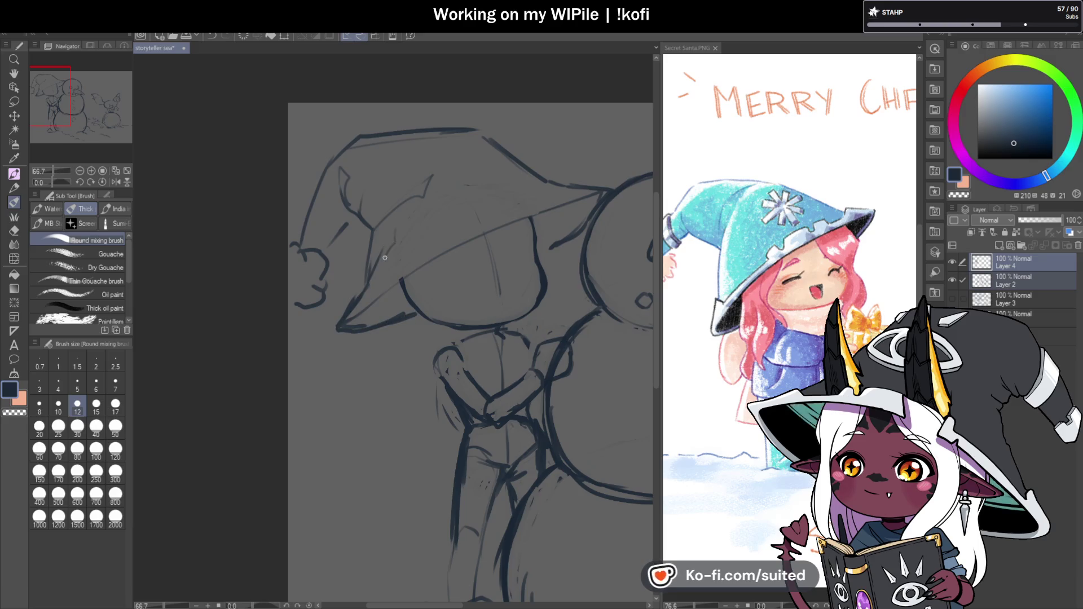
{"action": "scroll", "coordinate": [385, 257], "scroll_direction": "down", "scroll_amount": 2}
{"action": "scroll", "coordinate": [500, 285], "scroll_direction": "up", "scroll_amount": 2}
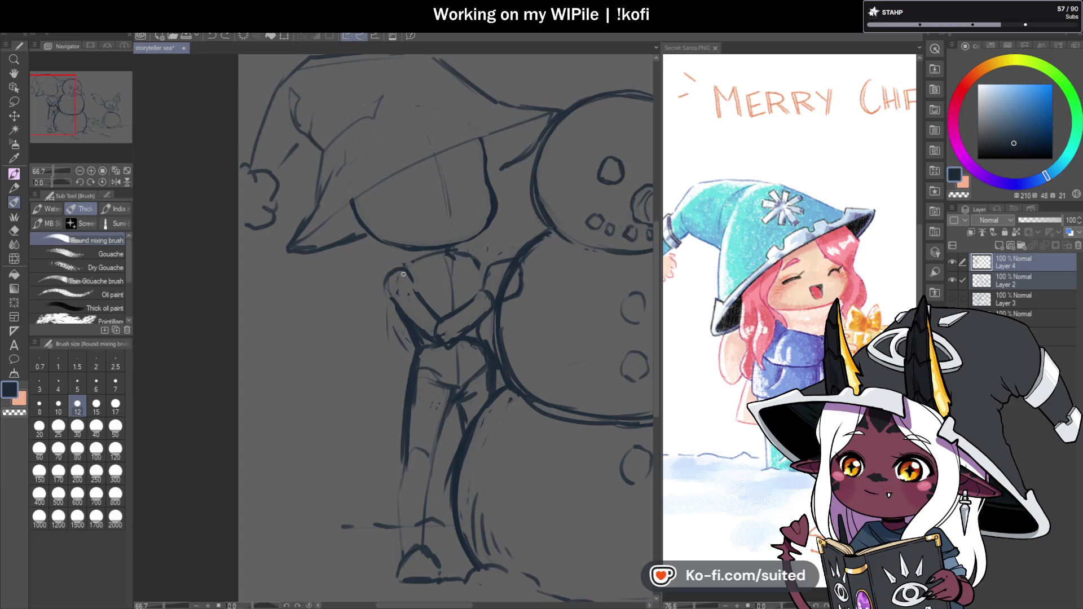
{"action": "scroll", "coordinate": [403, 274], "scroll_direction": "down", "scroll_amount": 3}
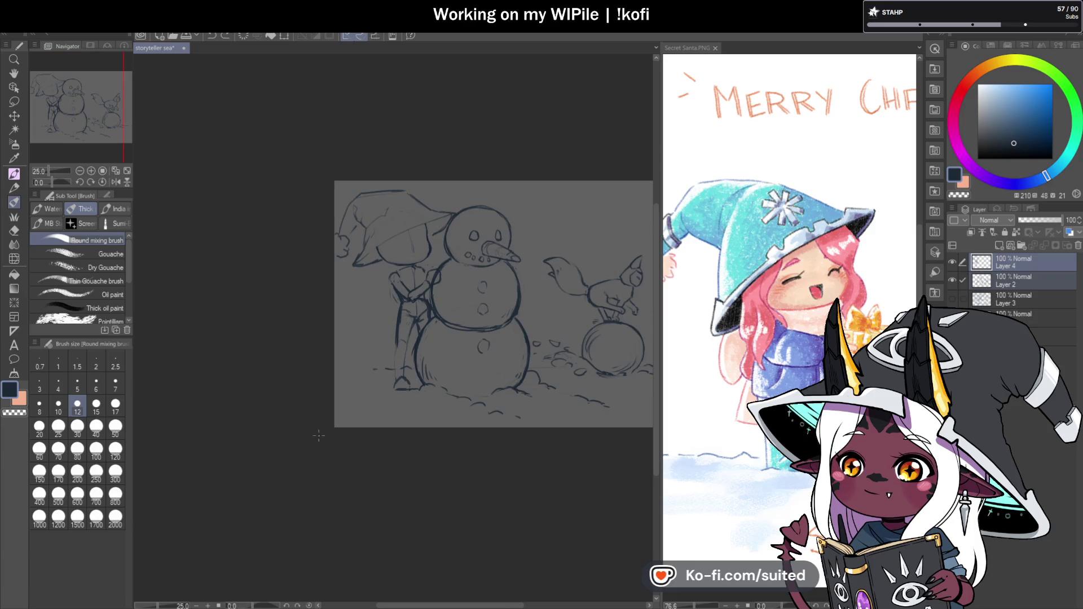
{"action": "scroll", "coordinate": [402, 390], "scroll_direction": "up", "scroll_amount": 1}
{"action": "scroll", "coordinate": [409, 178], "scroll_direction": "up", "scroll_amount": 1}
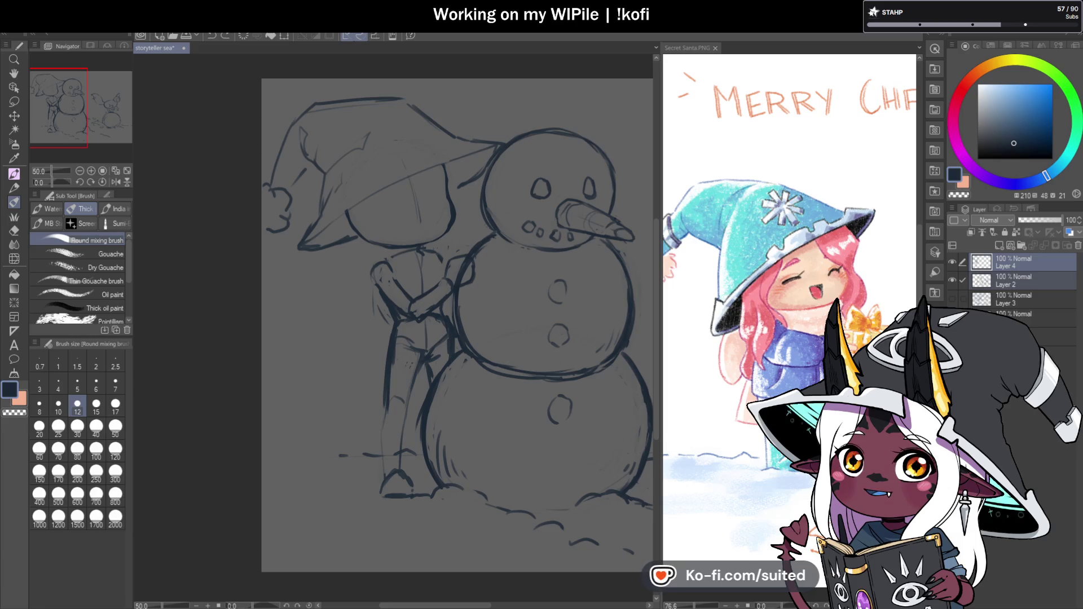
{"action": "key", "text": "h"}
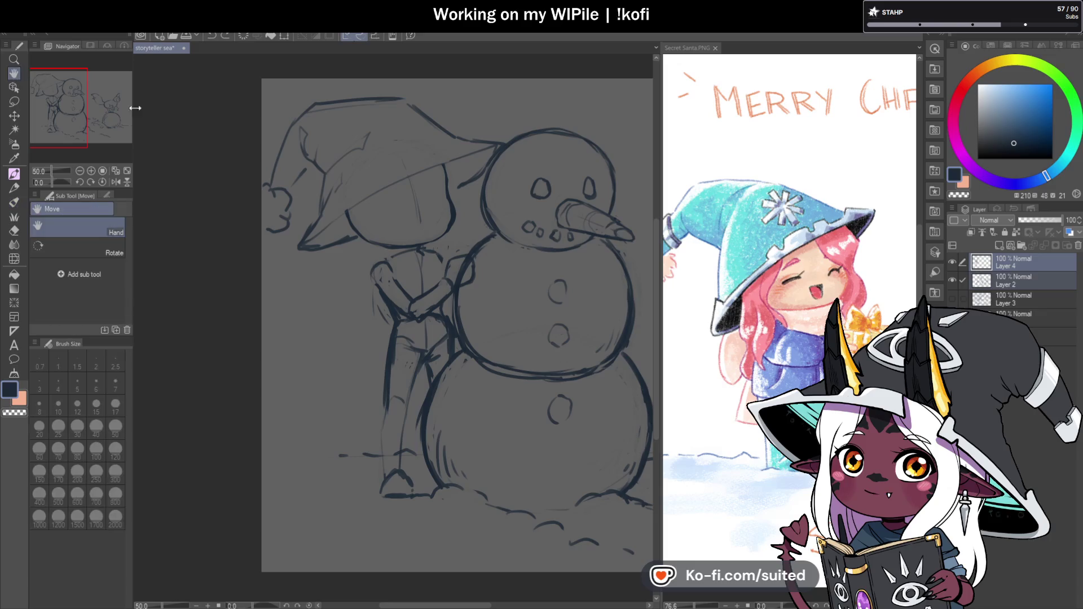
{"action": "mouse_move", "coordinate": [524, 416]}
{"action": "left_mouse_down"}
{"action": "mouse_move", "coordinate": [374, 374]}
{"action": "mouse_move", "coordinate": [420, 388]}
{"action": "mouse_move", "coordinate": [479, 374]}
{"action": "left_mouse_up"}
{"action": "mouse_move", "coordinate": [327, 366]}
{"action": "left_mouse_down"}
{"action": "mouse_move", "coordinate": [386, 370]}
{"action": "mouse_move", "coordinate": [502, 418]}
{"action": "mouse_move", "coordinate": [526, 387]}
{"action": "left_mouse_up"}
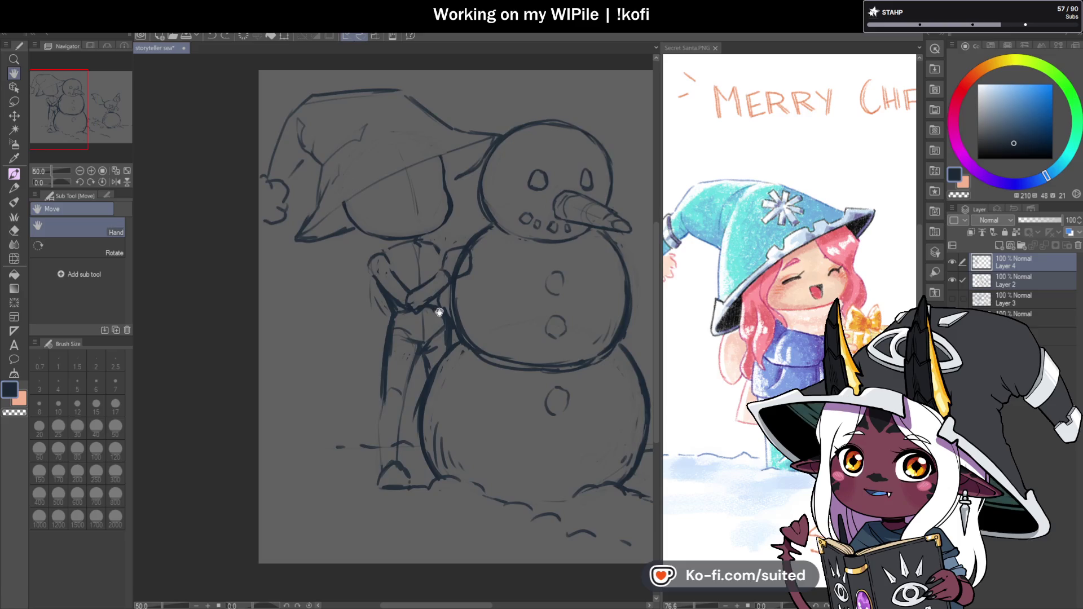
{"action": "key", "text": "b"}
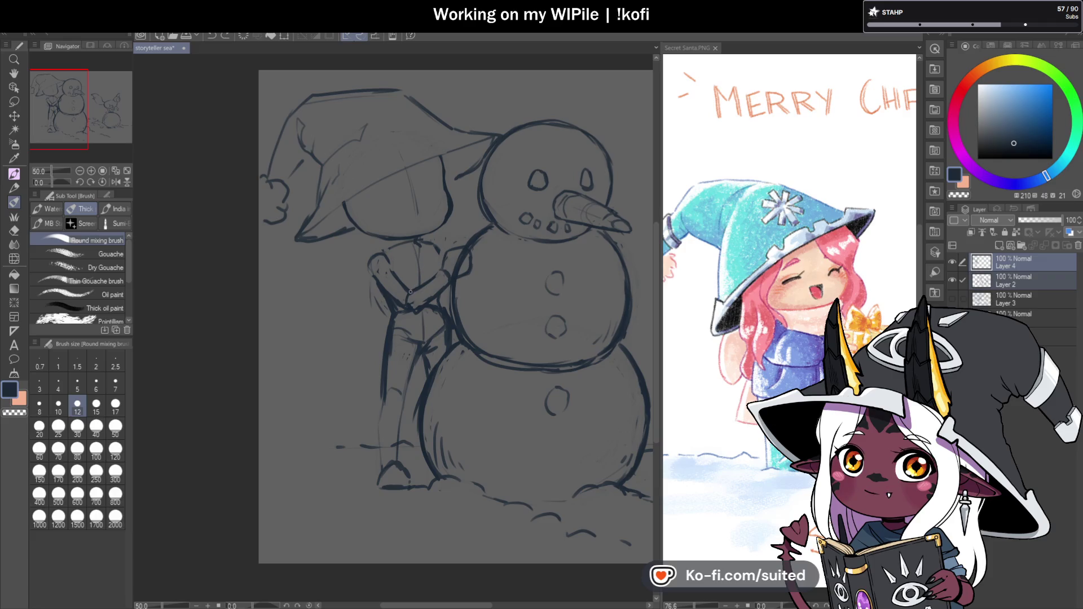
{"action": "scroll", "coordinate": [410, 292], "scroll_direction": "up", "scroll_amount": 1}
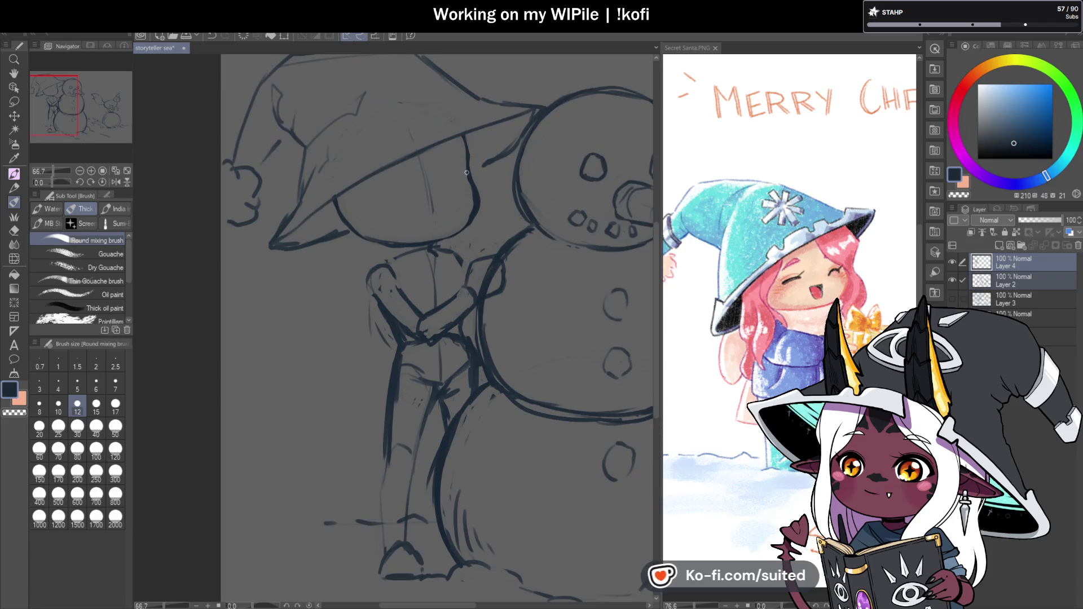
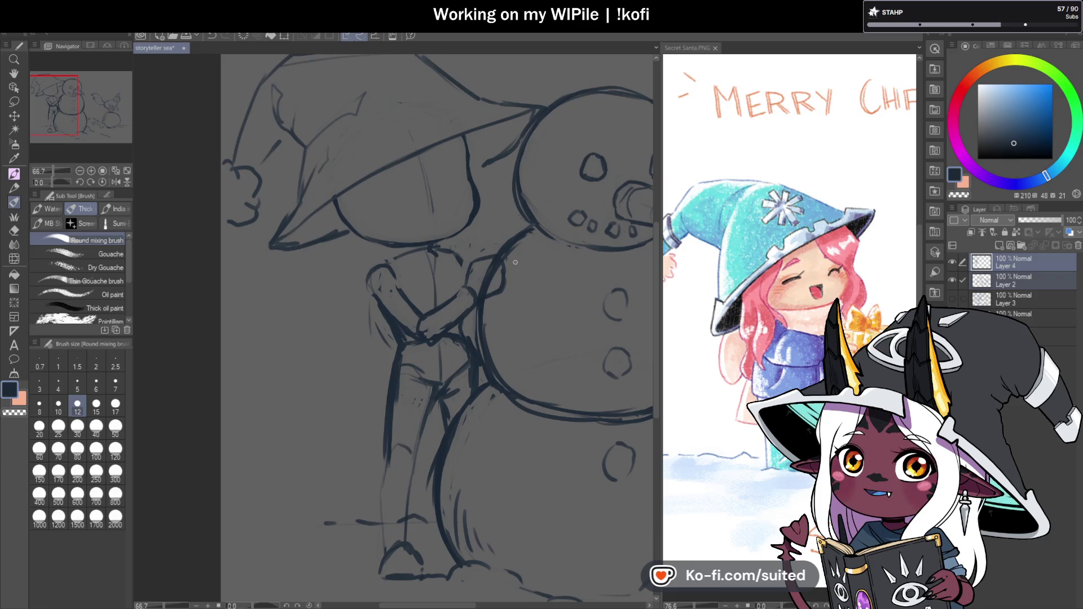
- Draw two dark collar strokes under the witch's hat brim, then zoom out and save the drawing
{"action": "scroll", "coordinate": [376, 290], "scroll_direction": "up", "scroll_amount": 2}
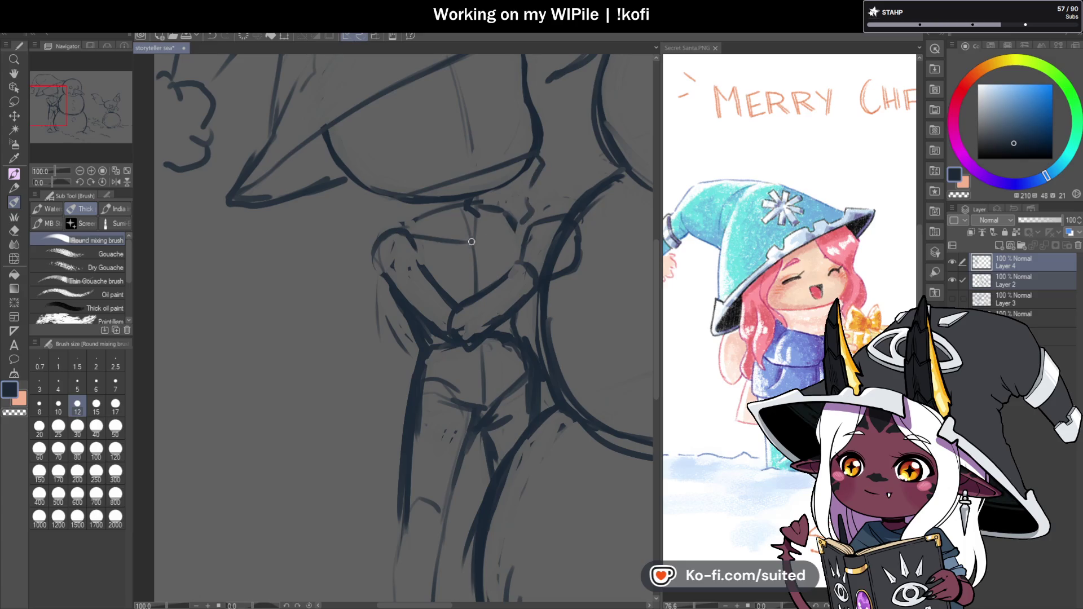
{"action": "left_click_drag", "start_coordinate": [524, 151], "coordinate": [367, 217]}
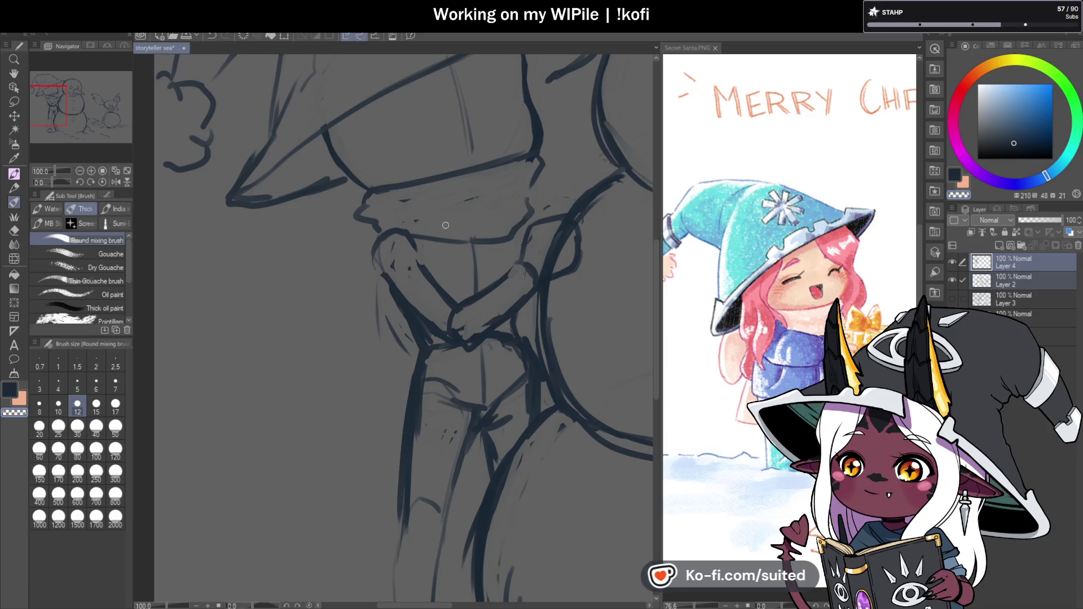
{"action": "key", "text": "c"}
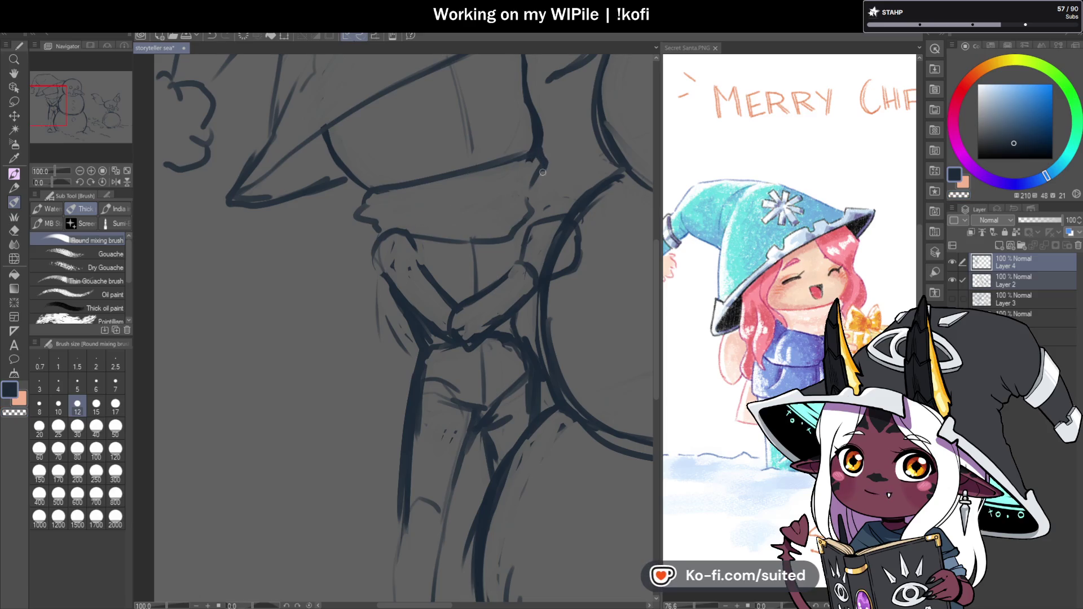
{"action": "left_click_drag", "start_coordinate": [382, 210], "coordinate": [527, 196]}
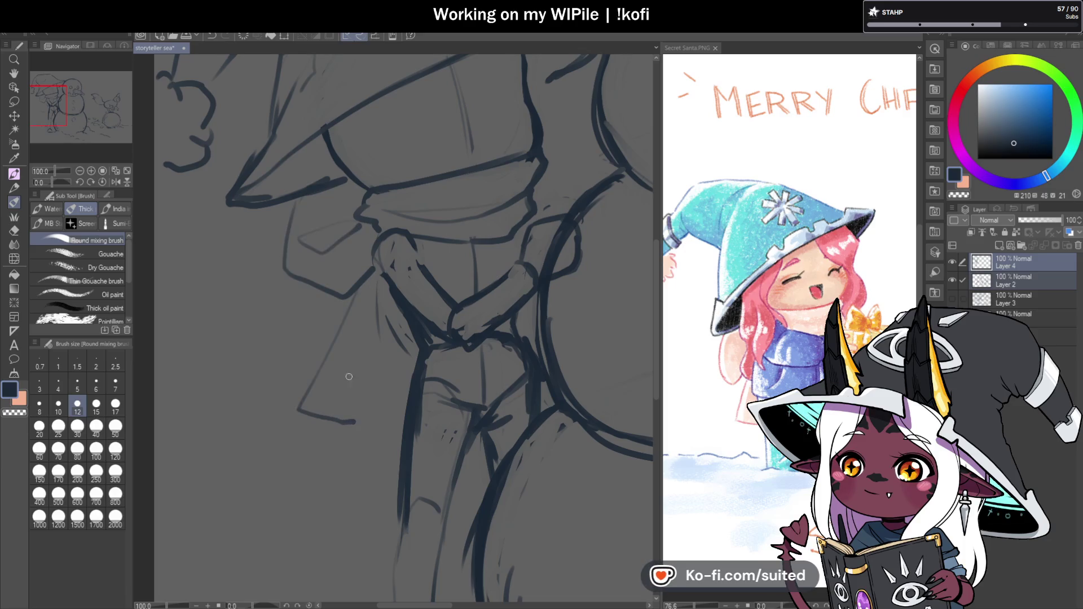
{"action": "key", "text": "ctrl+minus"}
{"action": "key", "text": "ctrl+s"}
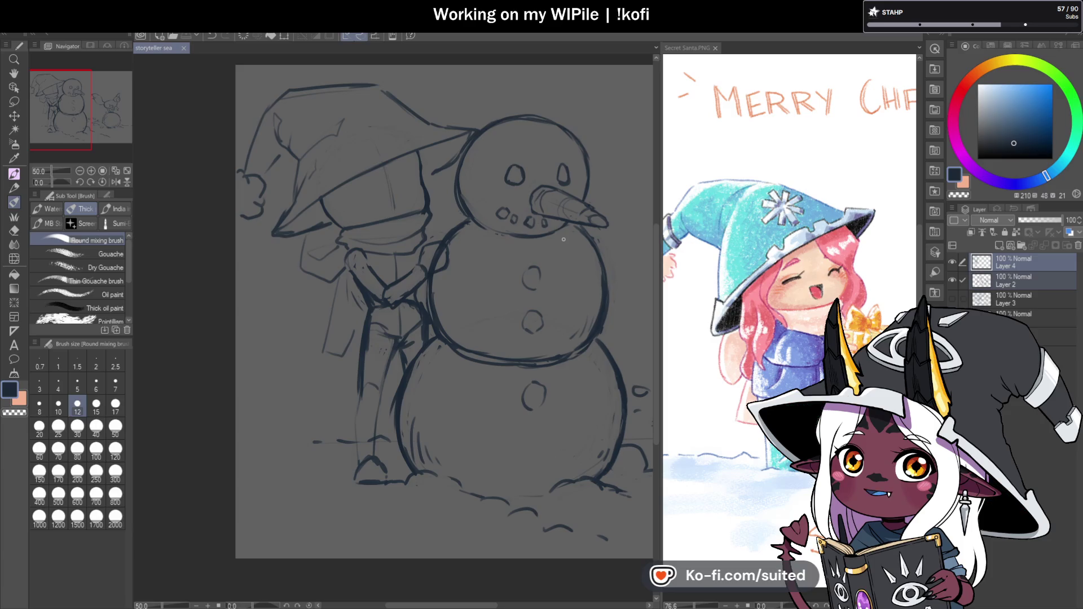
- Erase the stray strokes beside the witch's cape with the transparent colour, then return to the dark colour
{"action": "key", "text": "c"}
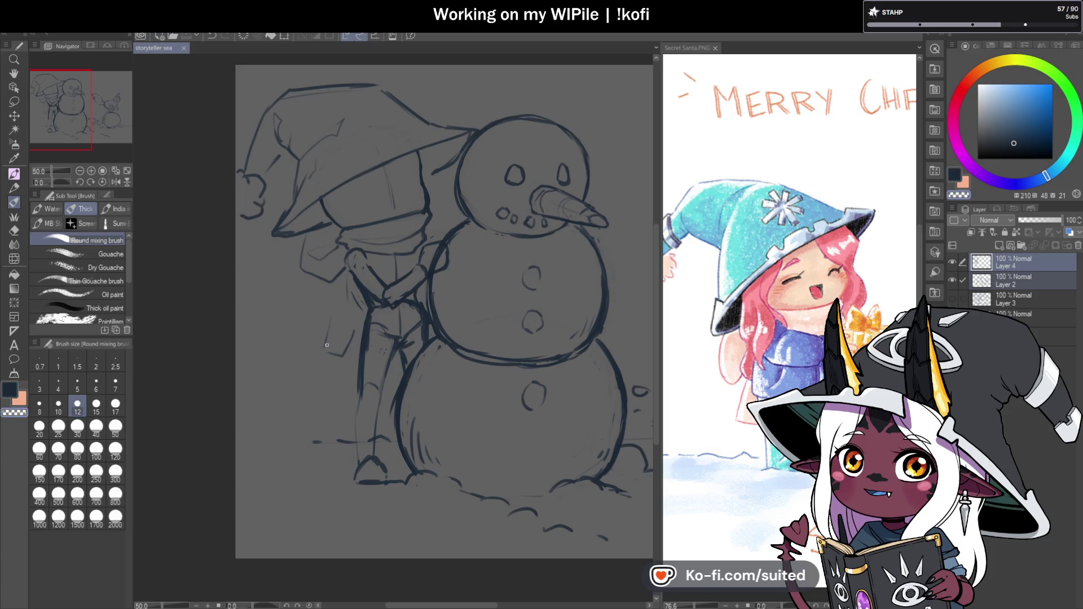
{"action": "mouse_move", "coordinate": [336, 358]}
{"action": "left_mouse_down"}
{"action": "mouse_move", "coordinate": [351, 332]}
{"action": "mouse_move", "coordinate": [322, 329]}
{"action": "left_mouse_up"}
{"action": "key", "text": "c"}
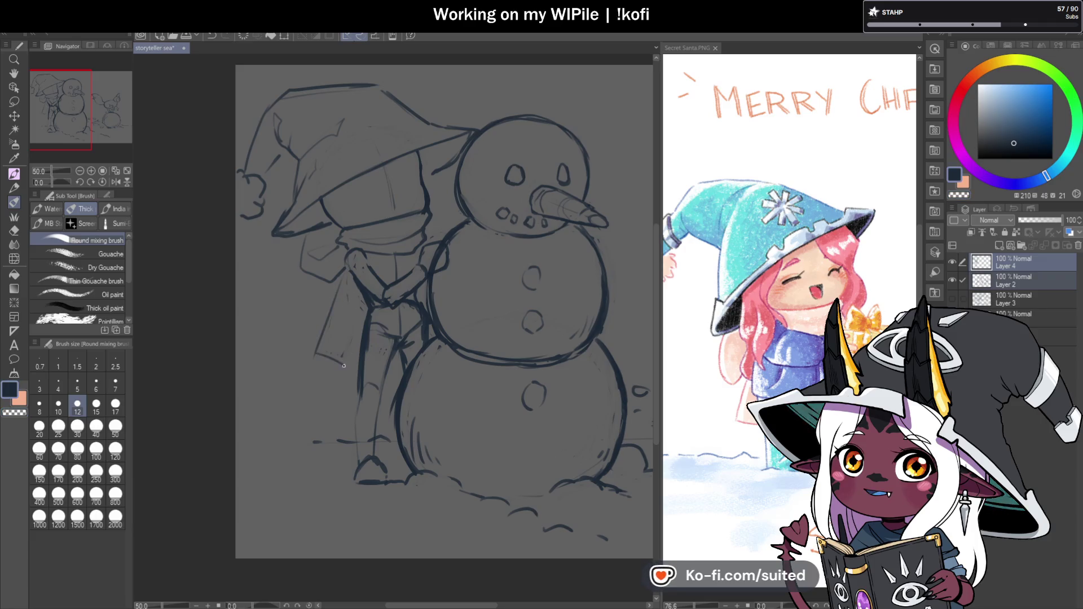
{"action": "scroll", "coordinate": [410, 249], "scroll_direction": "up", "scroll_amount": 3}
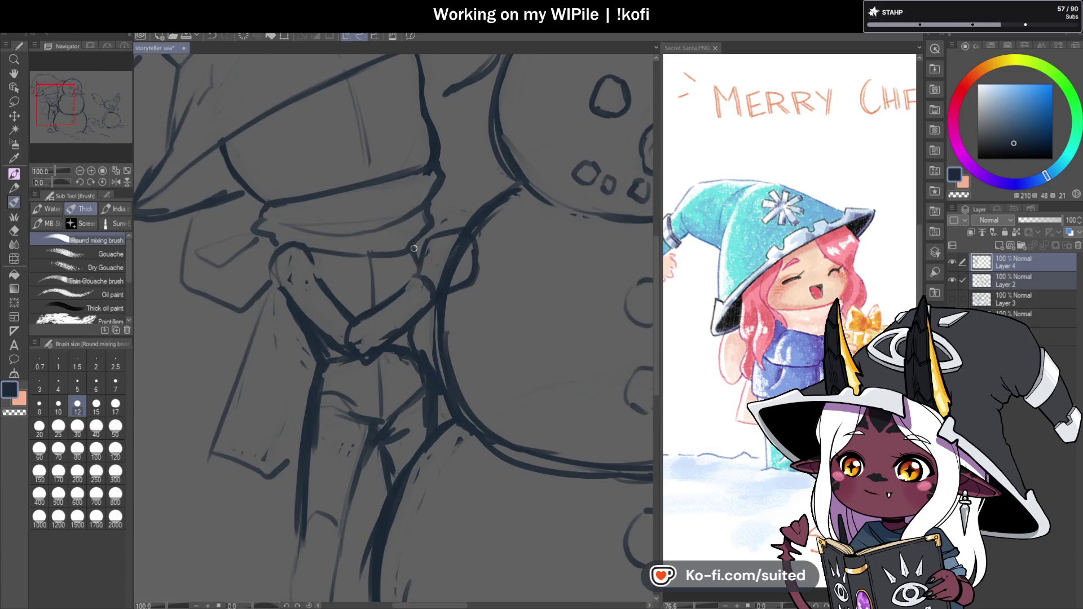
{"action": "scroll", "coordinate": [414, 249], "scroll_direction": "down", "scroll_amount": 2}
{"action": "scroll", "coordinate": [449, 299], "scroll_direction": "up", "scroll_amount": 1}
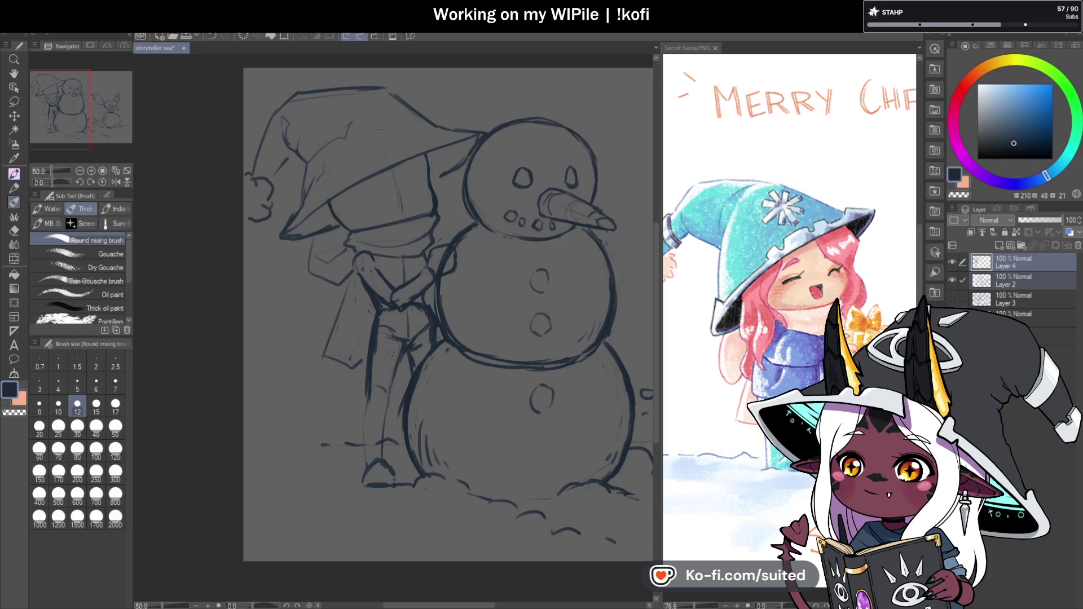
{"action": "scroll", "coordinate": [434, 240], "scroll_direction": "down", "scroll_amount": 1}
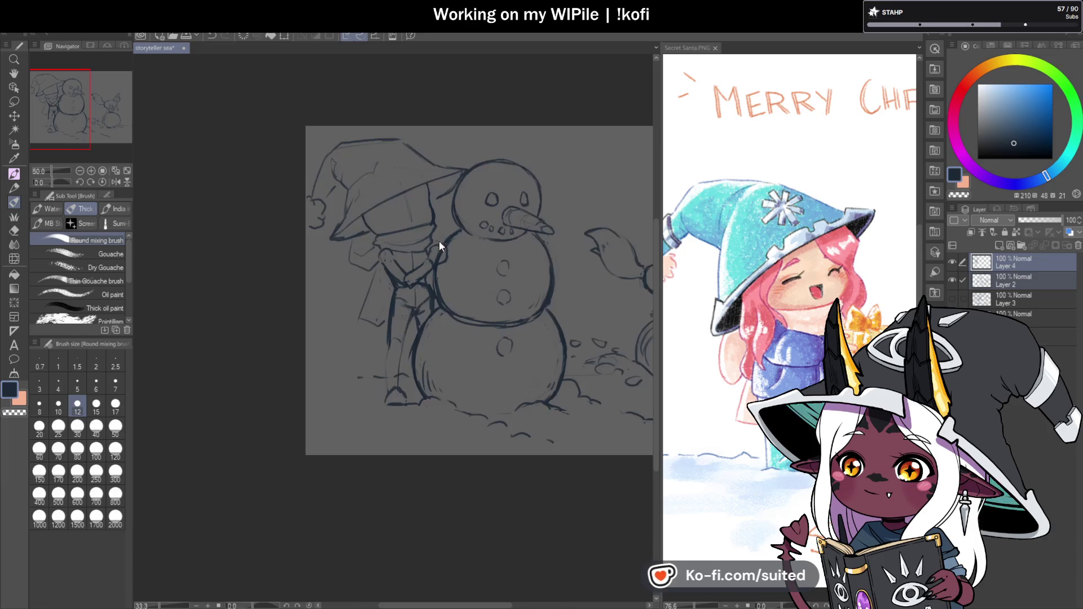
{"action": "scroll", "coordinate": [405, 375], "scroll_direction": "up", "scroll_amount": 1}
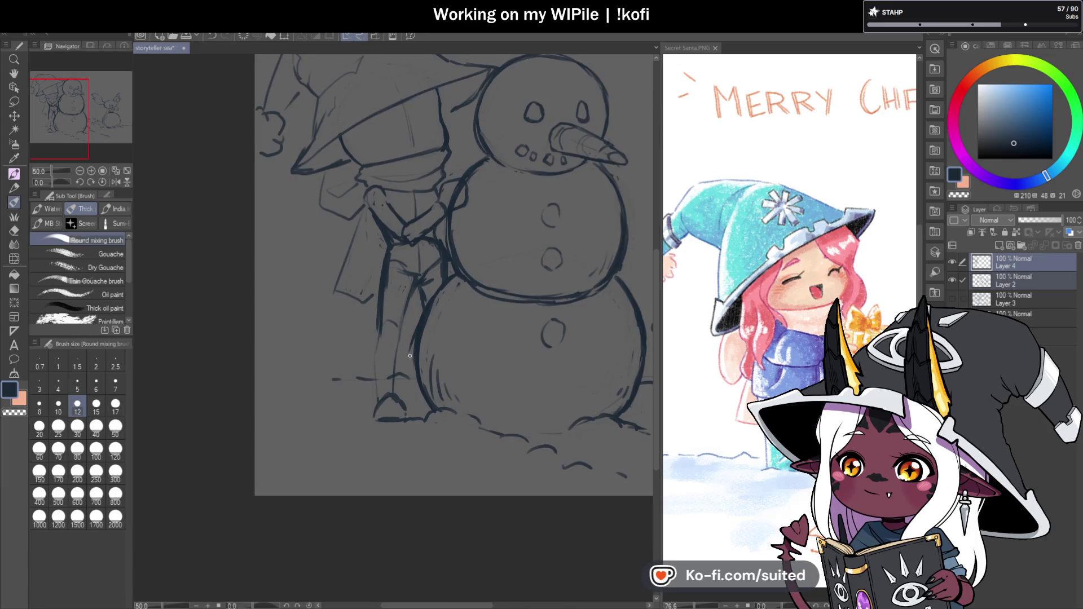
{"action": "scroll", "coordinate": [428, 290], "scroll_direction": "up", "scroll_amount": 1}
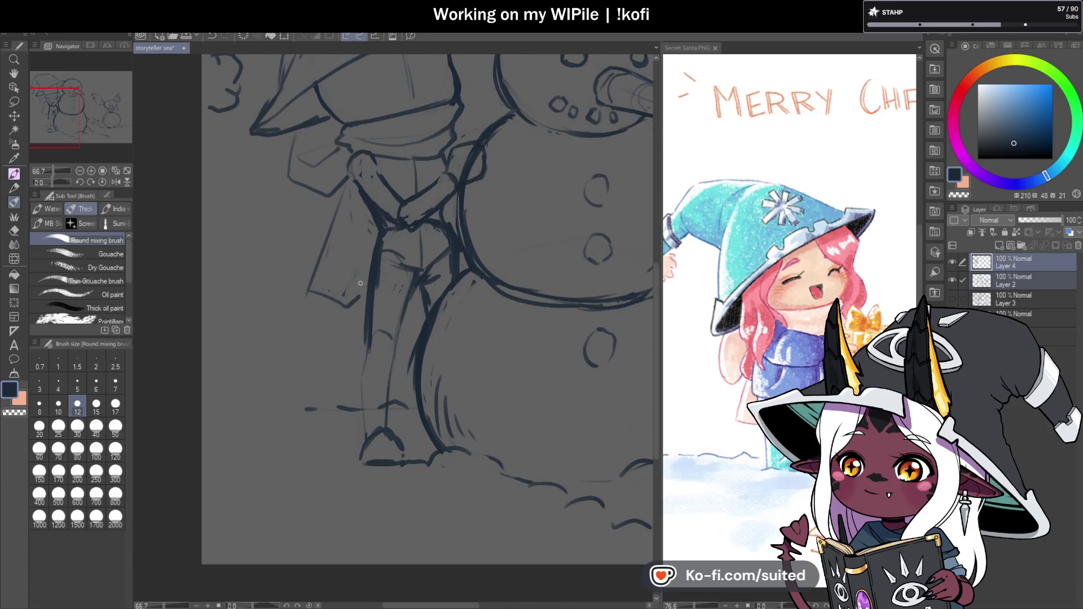
- Draw horizontal belt strokes across the witch's waist
{"action": "left_click_drag", "start_coordinate": [361, 273], "coordinate": [471, 274]}
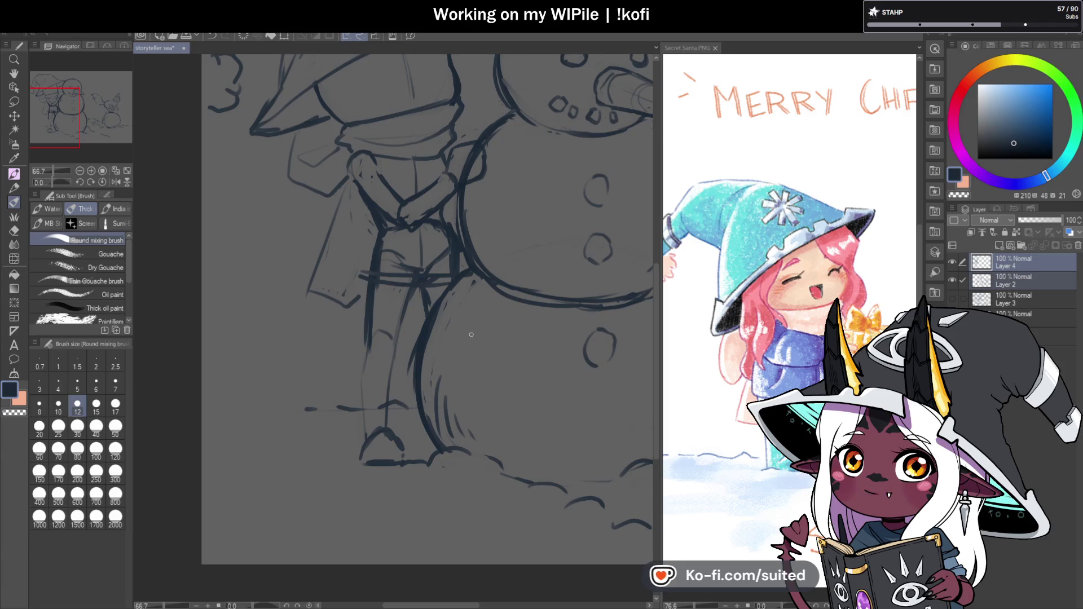
{"action": "scroll", "coordinate": [409, 303], "scroll_direction": "down", "scroll_amount": 2}
{"action": "scroll", "coordinate": [352, 278], "scroll_direction": "up", "scroll_amount": 2}
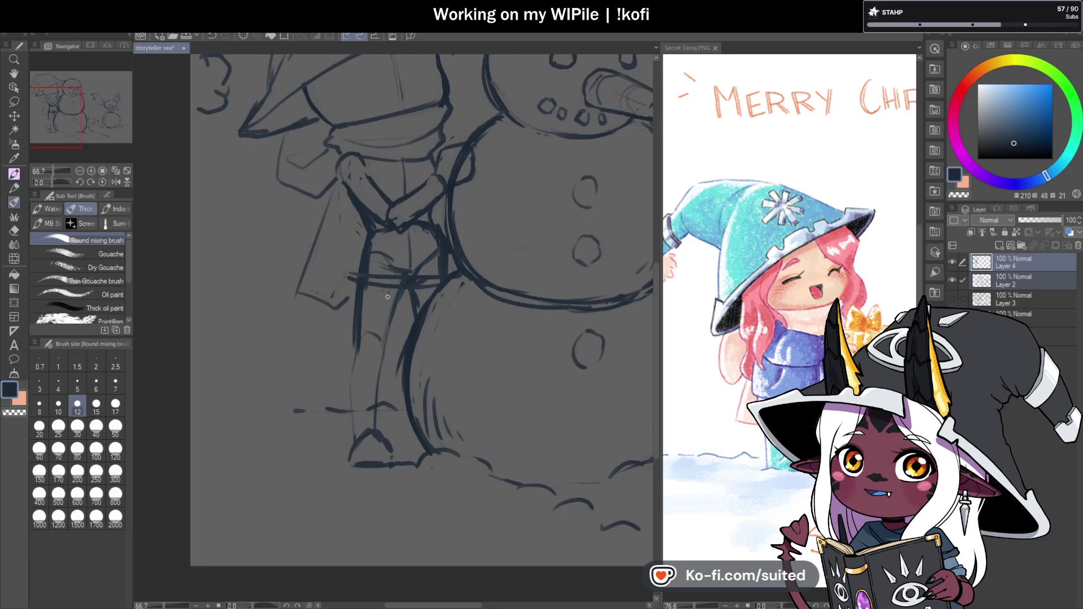
{"action": "left_click_drag", "start_coordinate": [347, 276], "coordinate": [442, 280]}
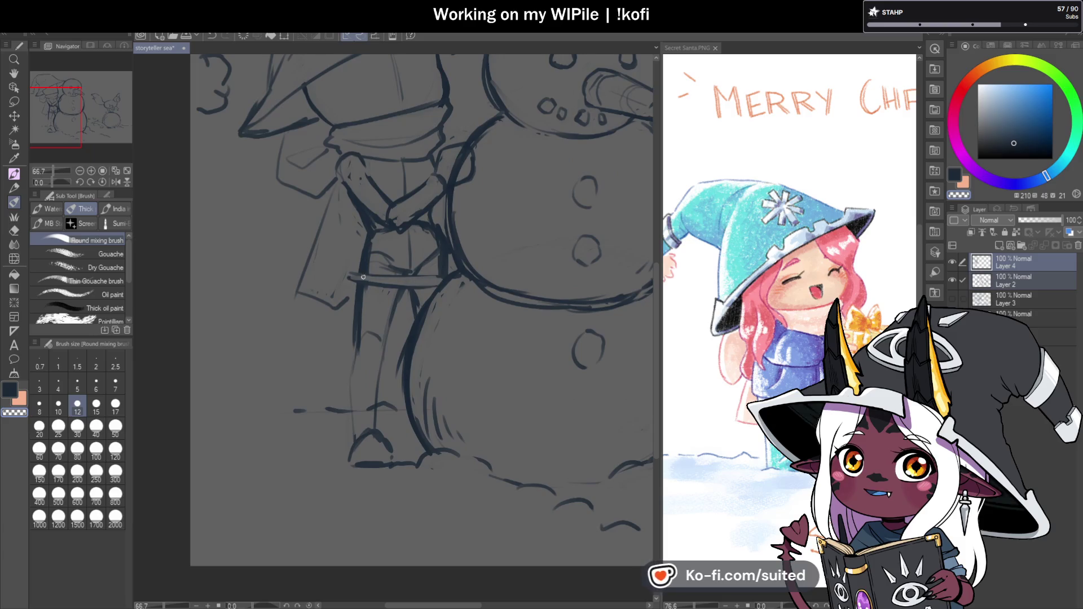
{"action": "scroll", "coordinate": [458, 307], "scroll_direction": "down", "scroll_amount": 2}
{"action": "scroll", "coordinate": [394, 239], "scroll_direction": "up", "scroll_amount": 3}
- Add a short line along the witch's side and erase a small piece of it
{"action": "left_click_drag", "start_coordinate": [377, 269], "coordinate": [384, 230]}
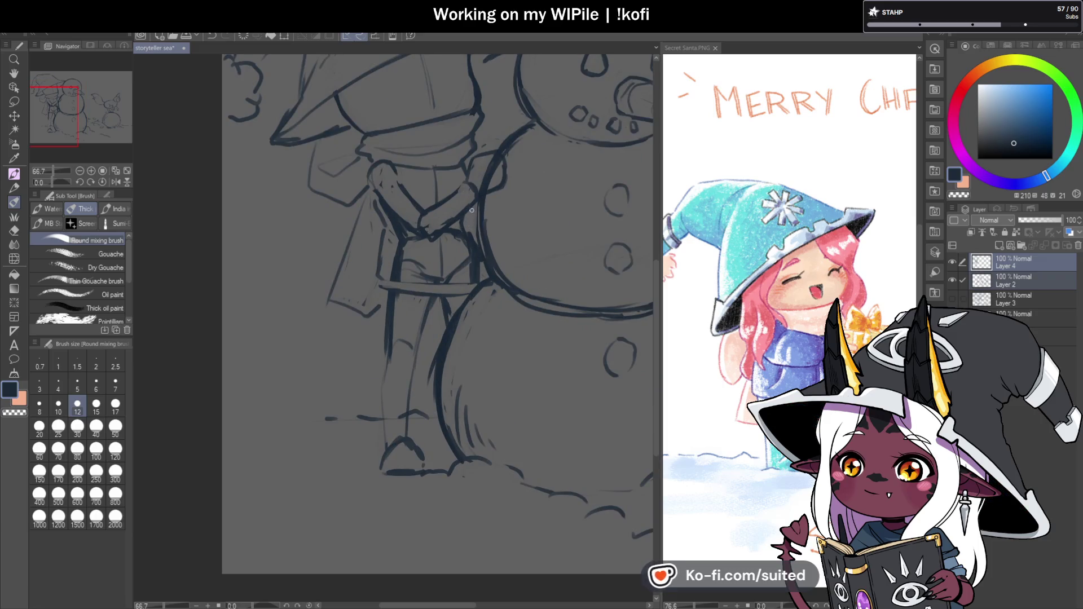
{"action": "key", "text": "c"}
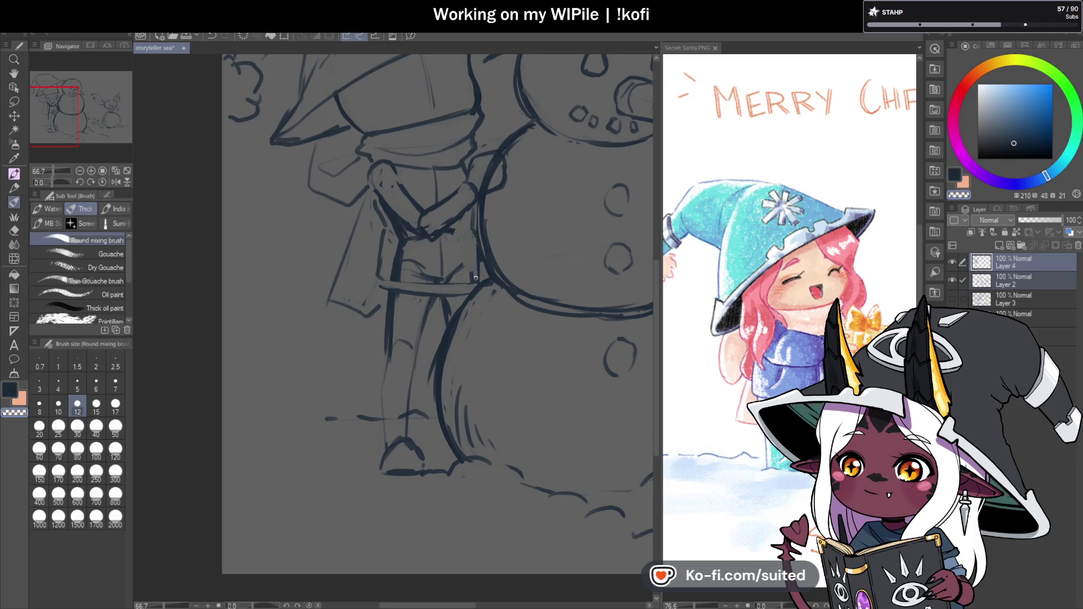
{"action": "left_click_drag", "start_coordinate": [401, 241], "coordinate": [393, 229]}
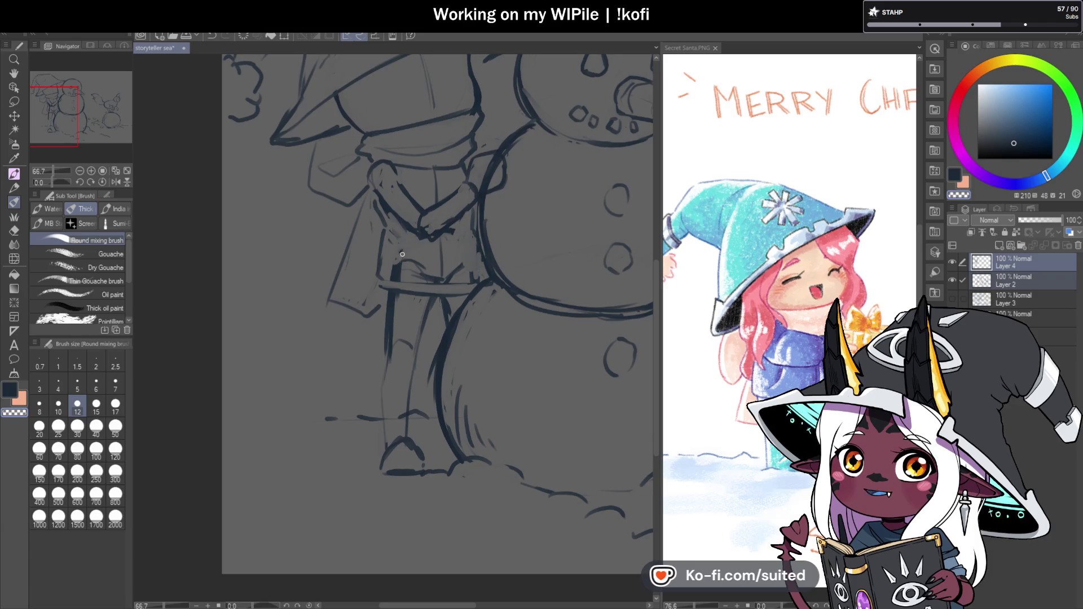
{"action": "scroll", "coordinate": [399, 260], "scroll_direction": "down", "scroll_amount": 4}
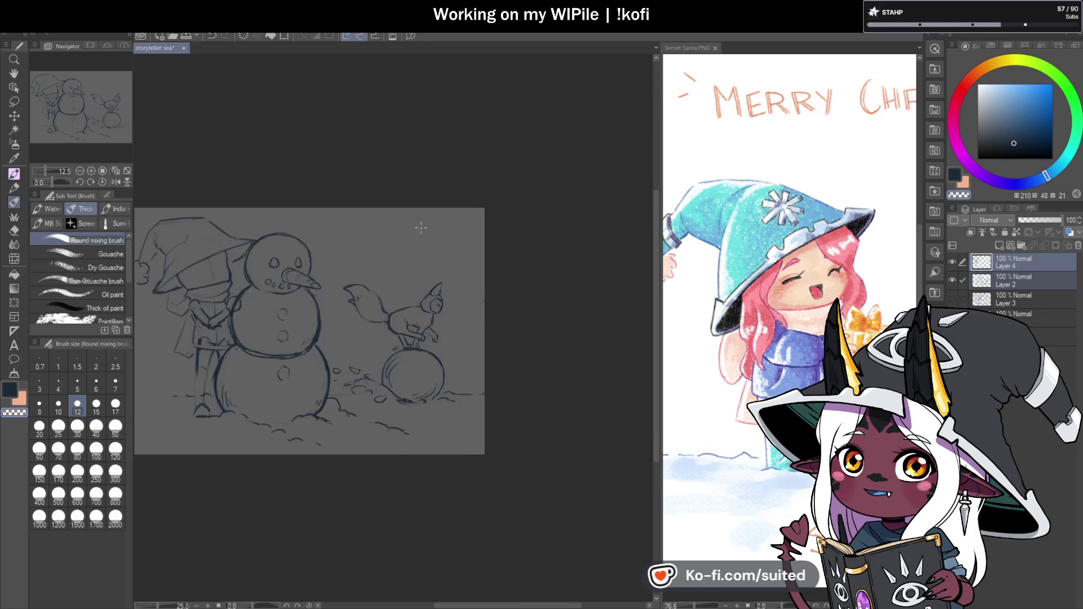
{"action": "scroll", "coordinate": [424, 226], "scroll_direction": "up", "scroll_amount": 2}
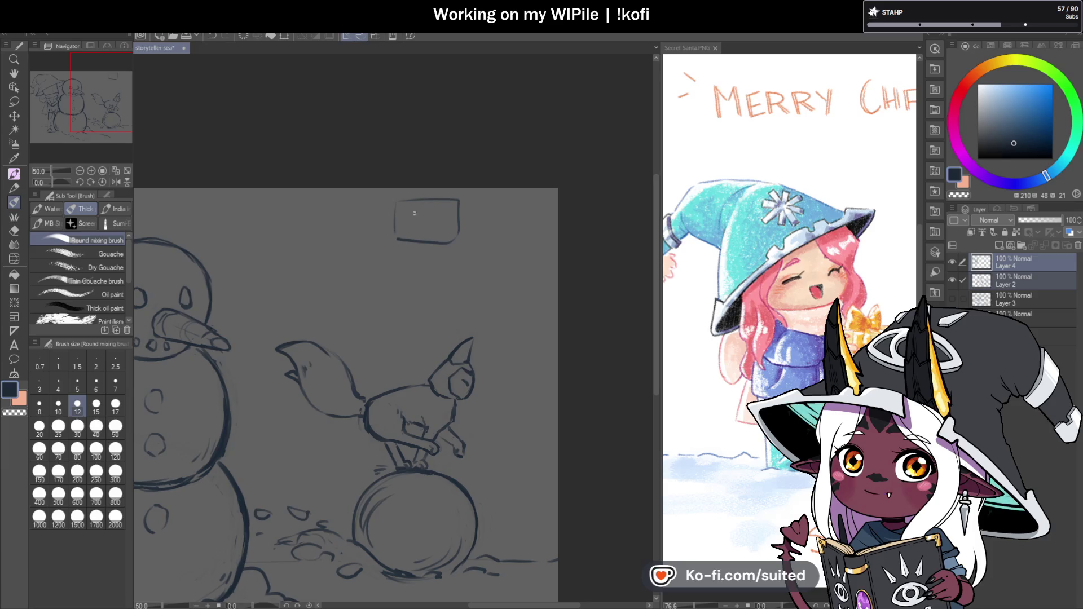
{"action": "mouse_move", "coordinate": [391, 236]}
{"action": "left_mouse_down"}
{"action": "mouse_move", "coordinate": [376, 262]}
{"action": "mouse_move", "coordinate": [297, 299]}
{"action": "mouse_move", "coordinate": [334, 310]}
{"action": "left_mouse_up"}
{"action": "mouse_move", "coordinate": [493, 302]}
{"action": "left_mouse_down"}
{"action": "mouse_move", "coordinate": [510, 284]}
{"action": "mouse_move", "coordinate": [519, 306]}
{"action": "left_mouse_up"}
{"action": "mouse_move", "coordinate": [373, 277]}
{"action": "left_mouse_down"}
{"action": "mouse_move", "coordinate": [381, 315]}
{"action": "mouse_move", "coordinate": [441, 279]}
{"action": "left_mouse_up"}
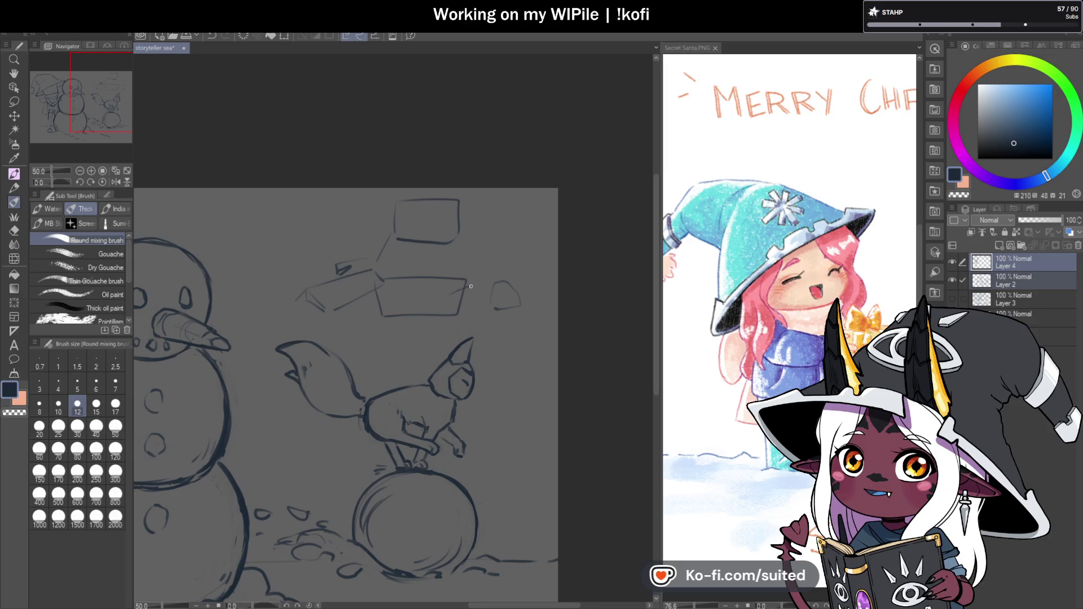
{"action": "left_click_drag", "start_coordinate": [469, 287], "coordinate": [488, 277]}
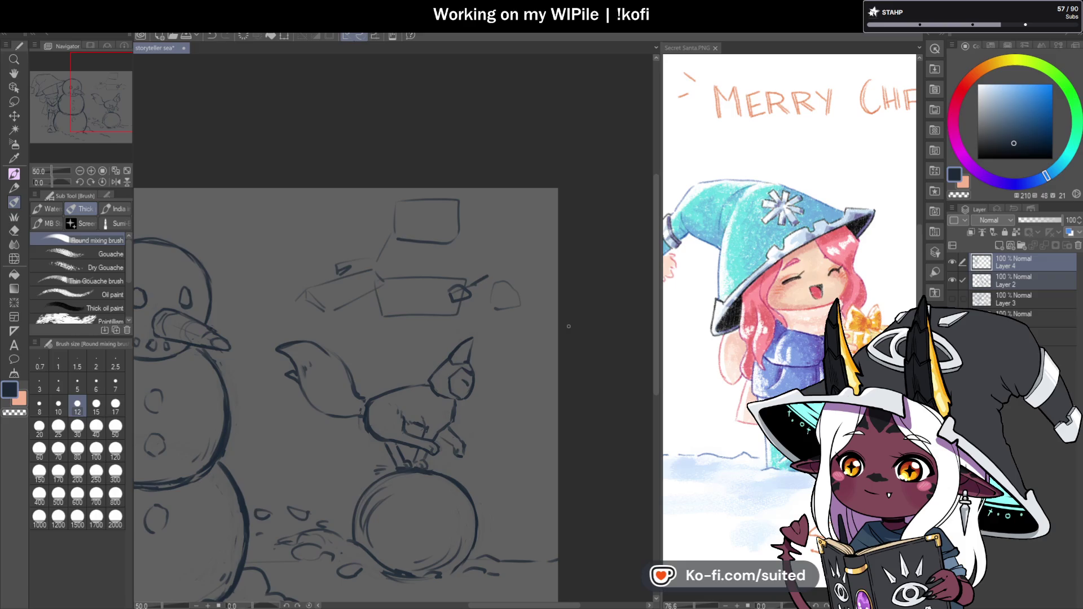
{"action": "scroll", "coordinate": [447, 272], "scroll_direction": "up", "scroll_amount": 1}
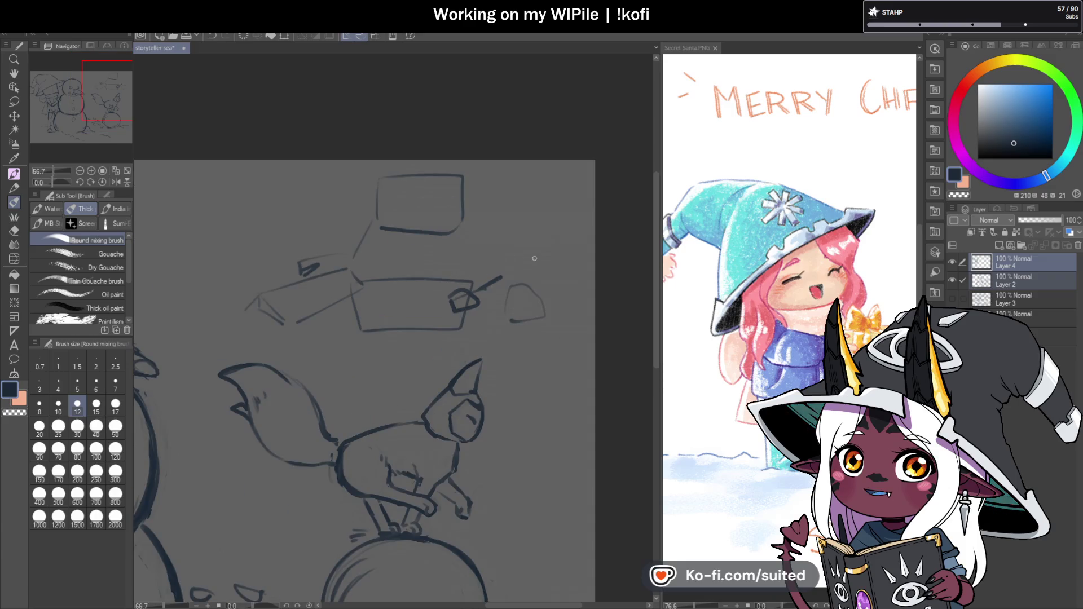
{"action": "key", "text": "m"}
{"action": "mouse_move", "coordinate": [454, 147]}
{"action": "left_mouse_down"}
{"action": "mouse_move", "coordinate": [418, 146]}
{"action": "mouse_move", "coordinate": [270, 339]}
{"action": "mouse_move", "coordinate": [545, 341]}
{"action": "mouse_move", "coordinate": [581, 175]}
{"action": "left_mouse_up"}
{"action": "key", "text": "Delete"}
{"action": "key", "text": "ctrl+d"}
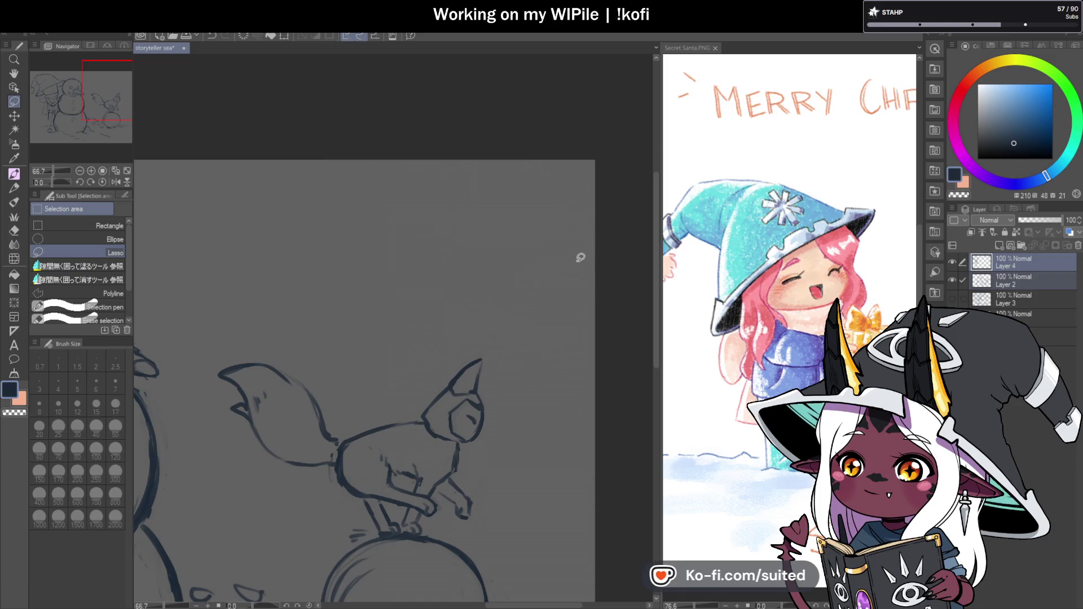
{"action": "key", "text": "b"}
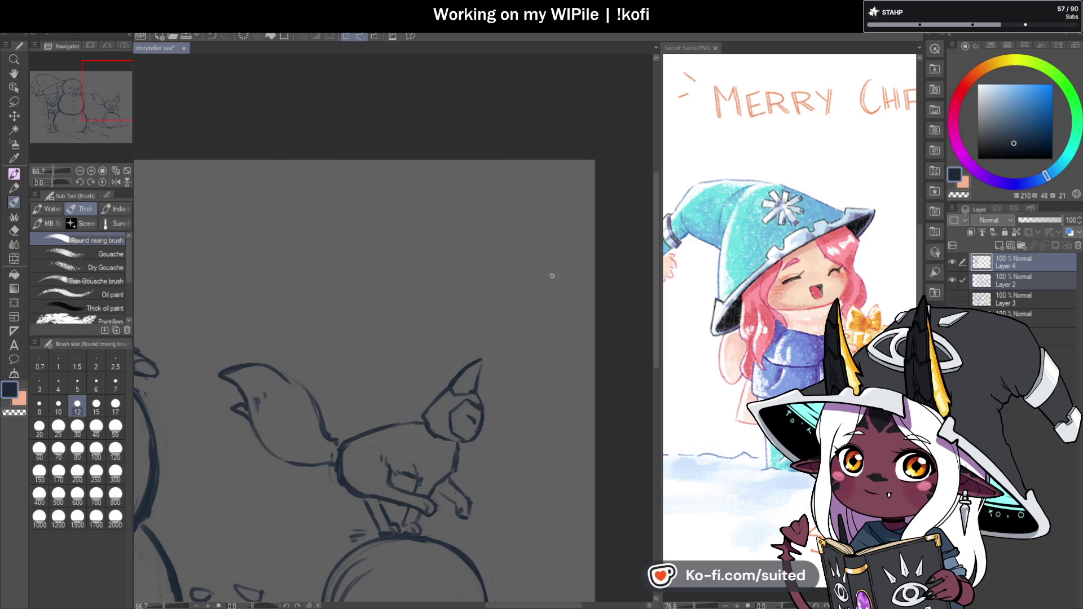
{"action": "key", "text": "ctrl+minus"}
{"action": "key", "text": "ctrl+minus"}
{"action": "key", "text": "ctrl+minus"}
{"action": "scroll", "coordinate": [277, 378], "scroll_direction": "up", "scroll_amount": 2}
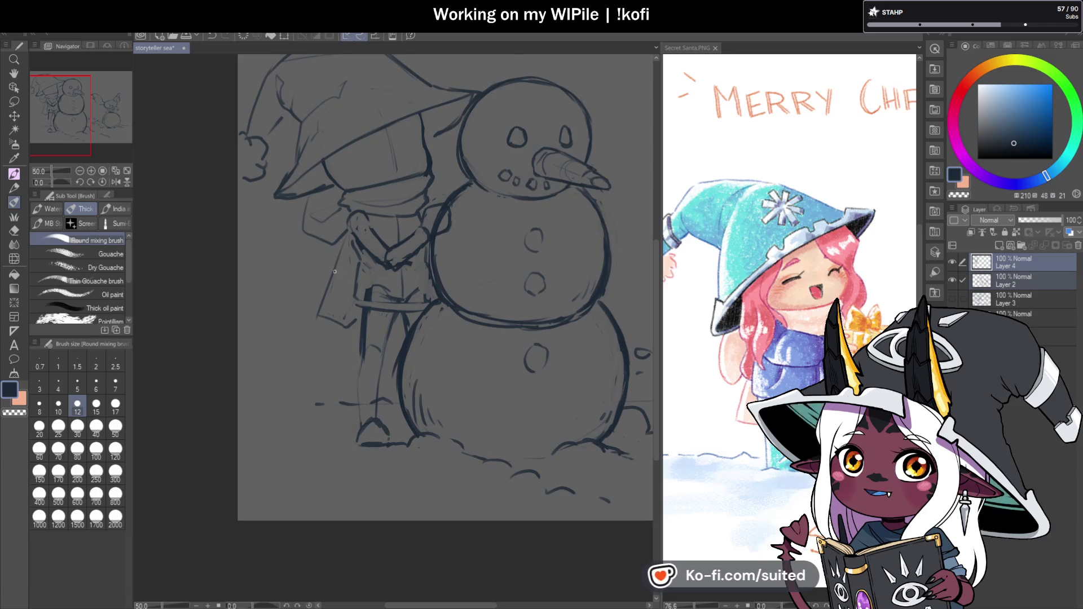
{"action": "scroll", "coordinate": [388, 311], "scroll_direction": "up", "scroll_amount": 2}
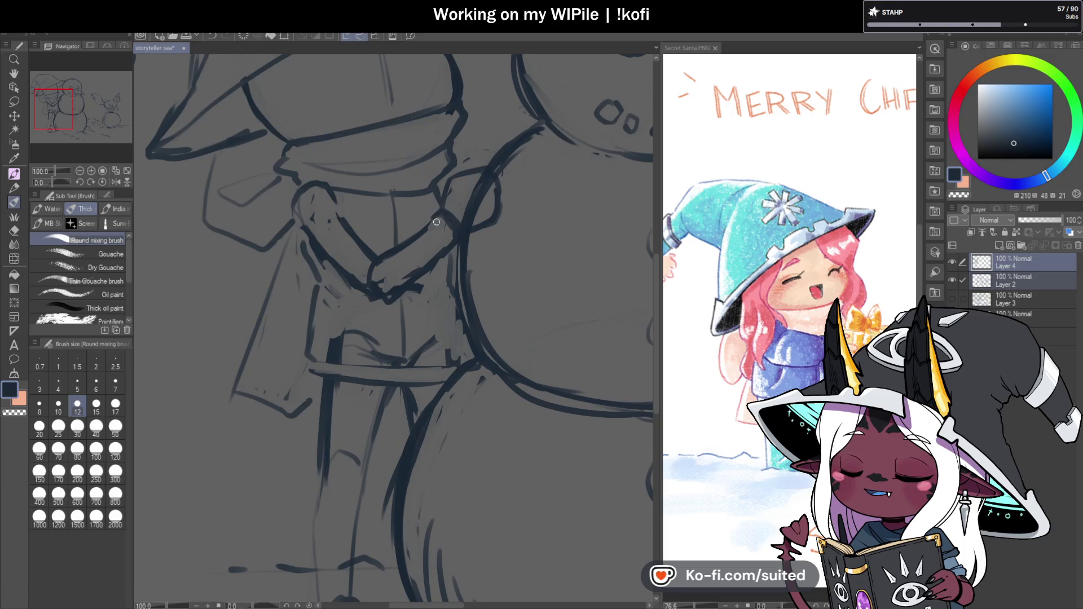